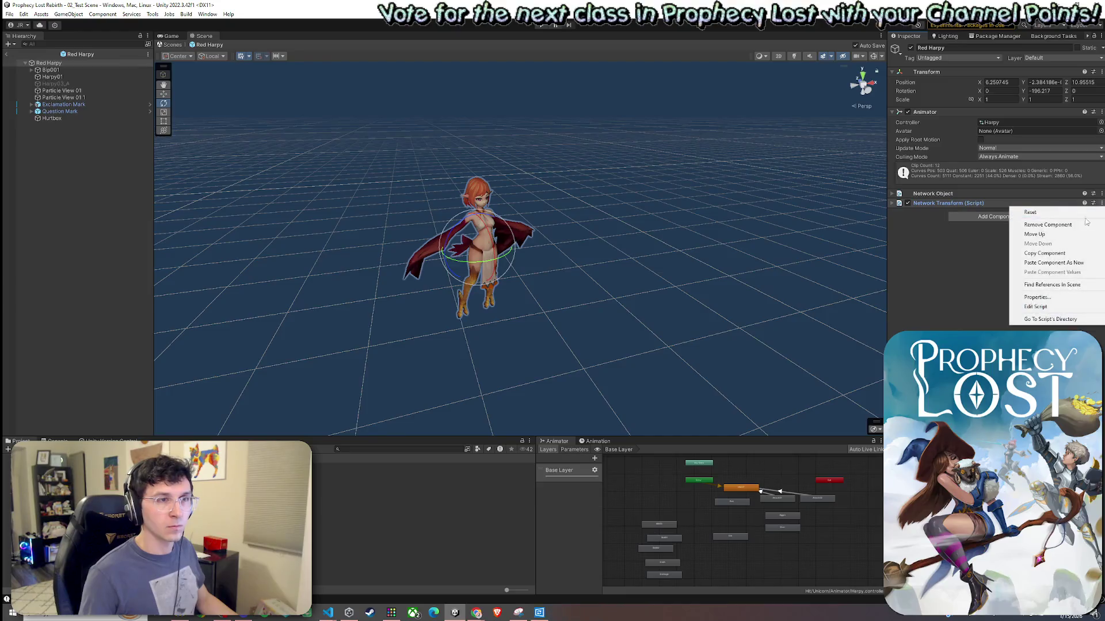
Paste the copied Mob AI script onto Red Harpy as a new component and review its Inspector.
{"action": "left_click", "coordinate": [1030, 262]}
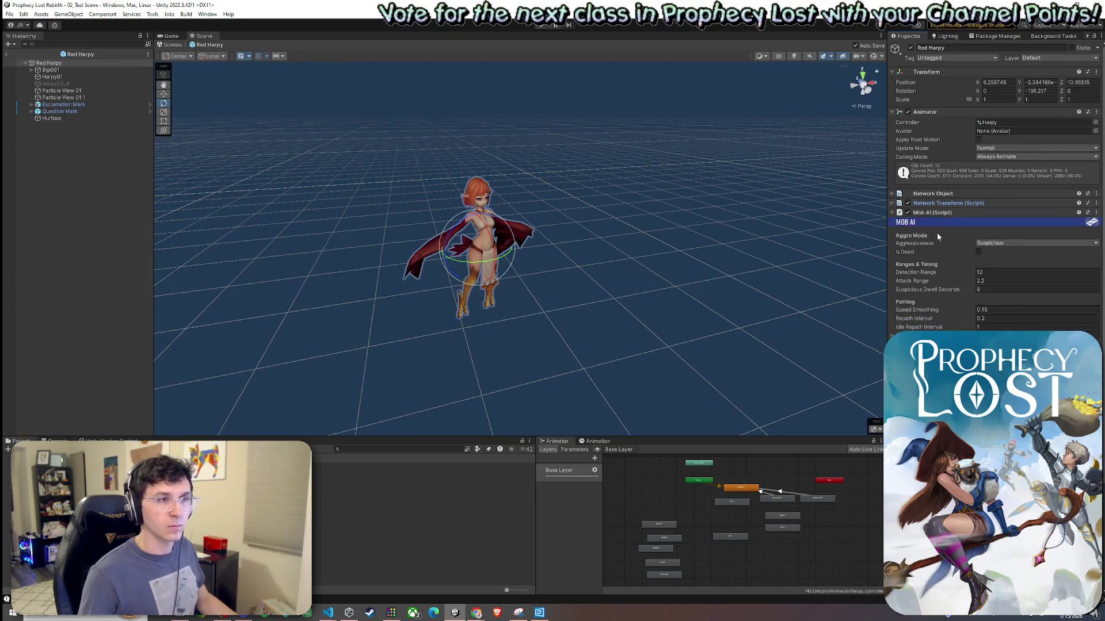
{"action": "scroll", "coordinate": [918, 276], "scroll_direction": "down", "scroll_amount": 5}
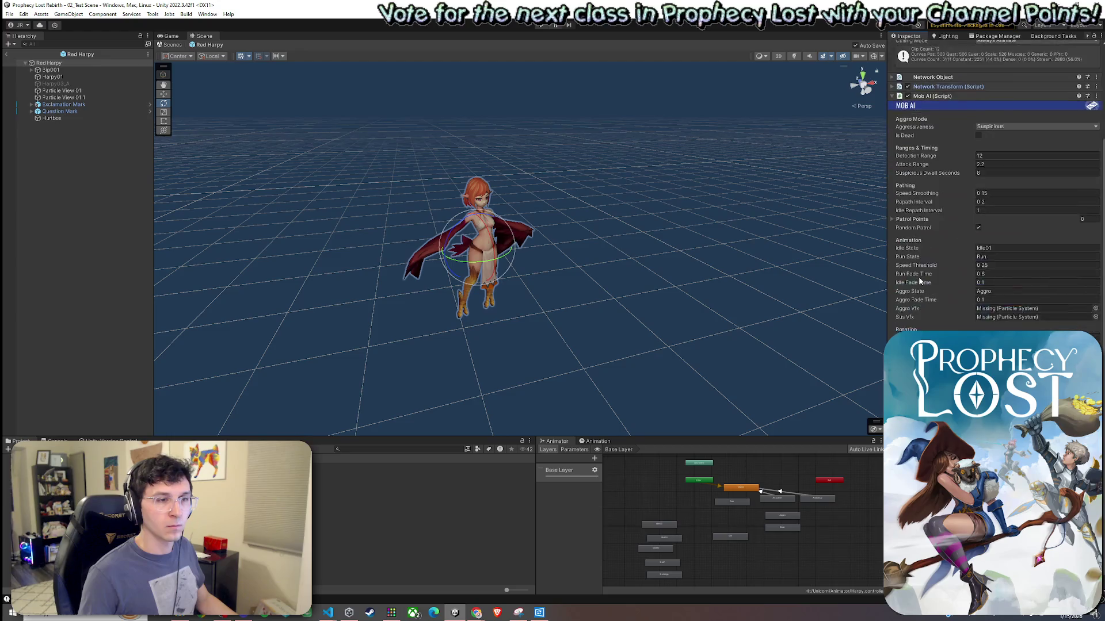
{"action": "scroll", "coordinate": [918, 276], "scroll_direction": "up", "scroll_amount": 5}
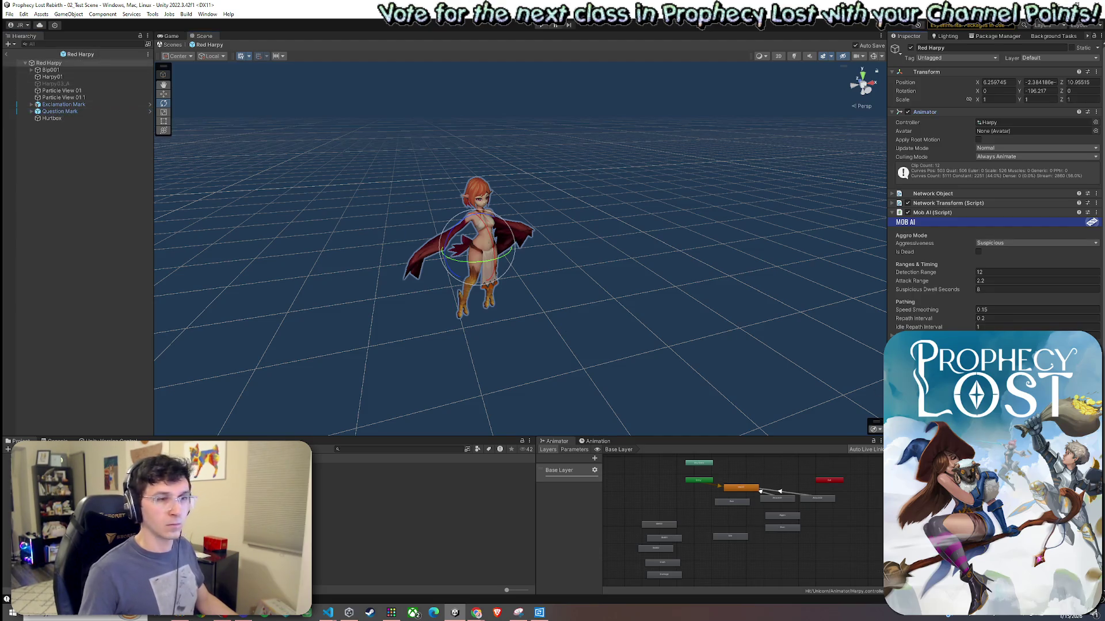
{"action": "scroll", "coordinate": [931, 249], "scroll_direction": "down", "scroll_amount": 3}
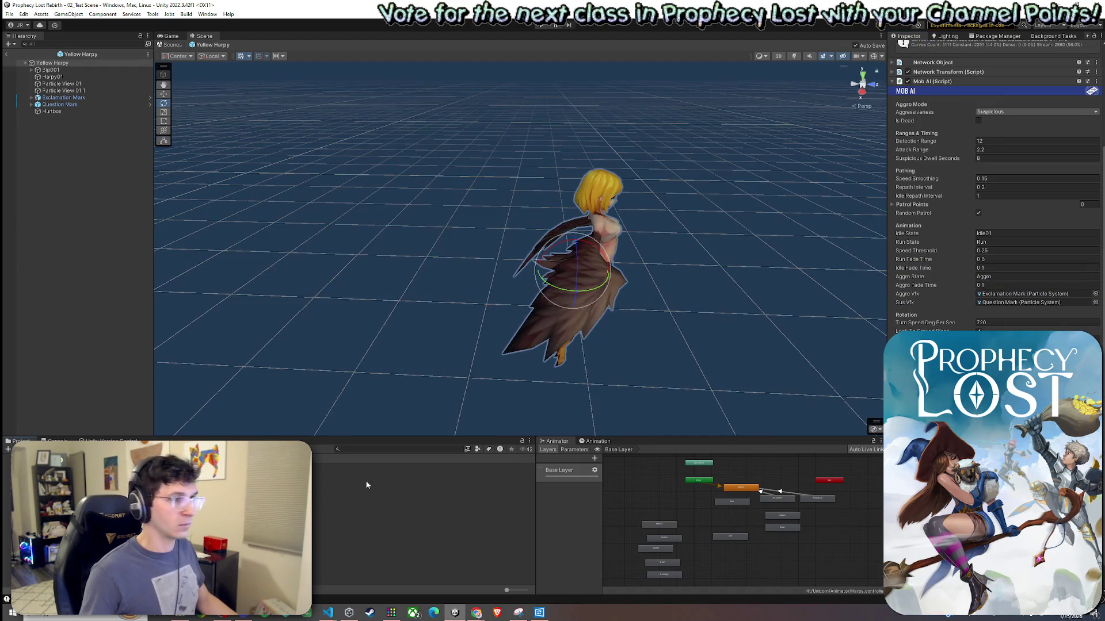
Copy the Yellow Harpy's Nav Mesh Agent and paste it as a new component on Red Harpy.
{"action": "left_click", "coordinate": [907, 83]}
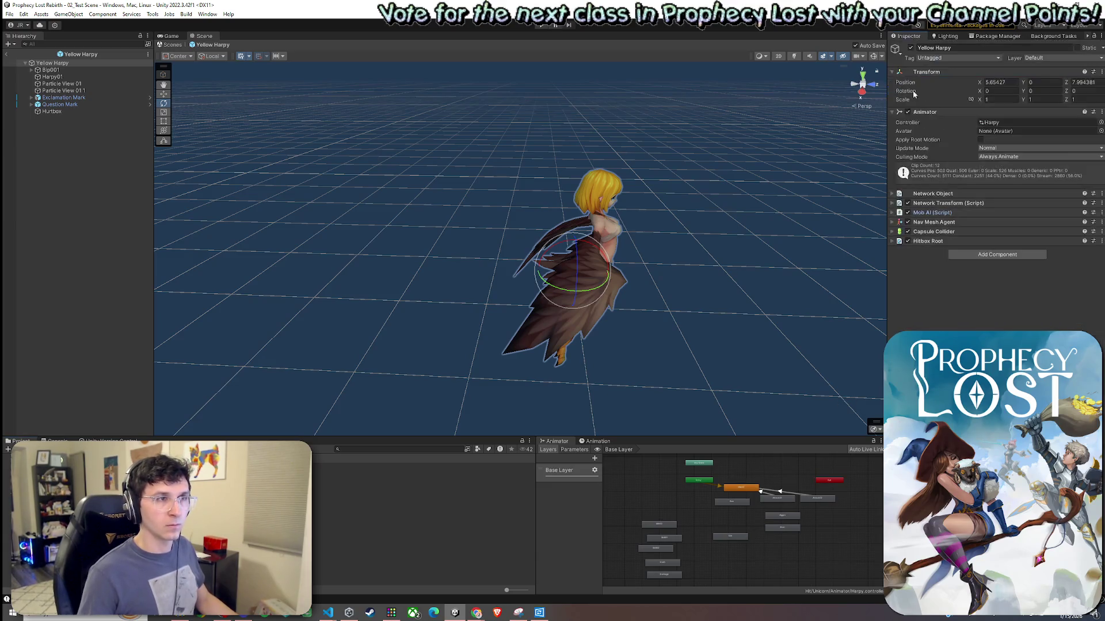
{"action": "left_click", "coordinate": [1102, 222]}
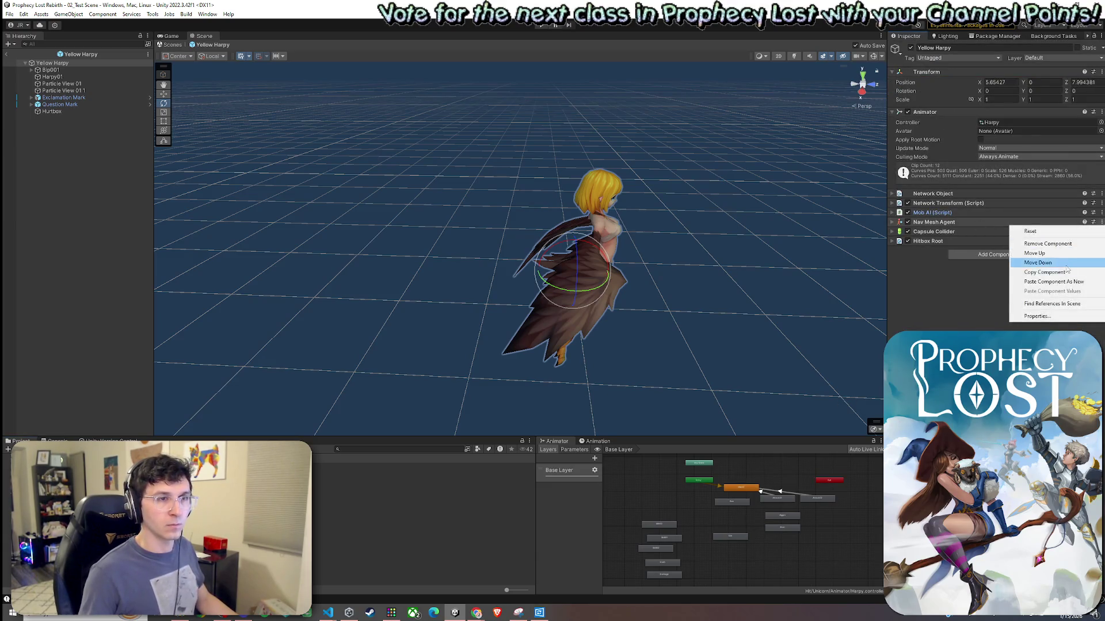
{"action": "left_click", "coordinate": [1035, 278]}
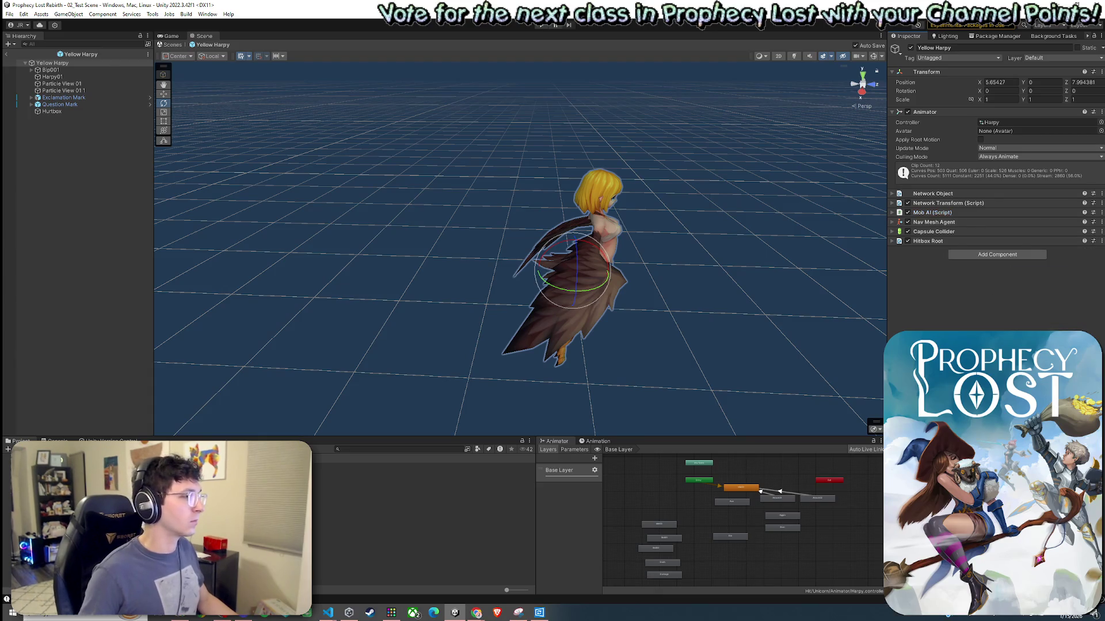
{"action": "right_click", "coordinate": [1010, 214]}
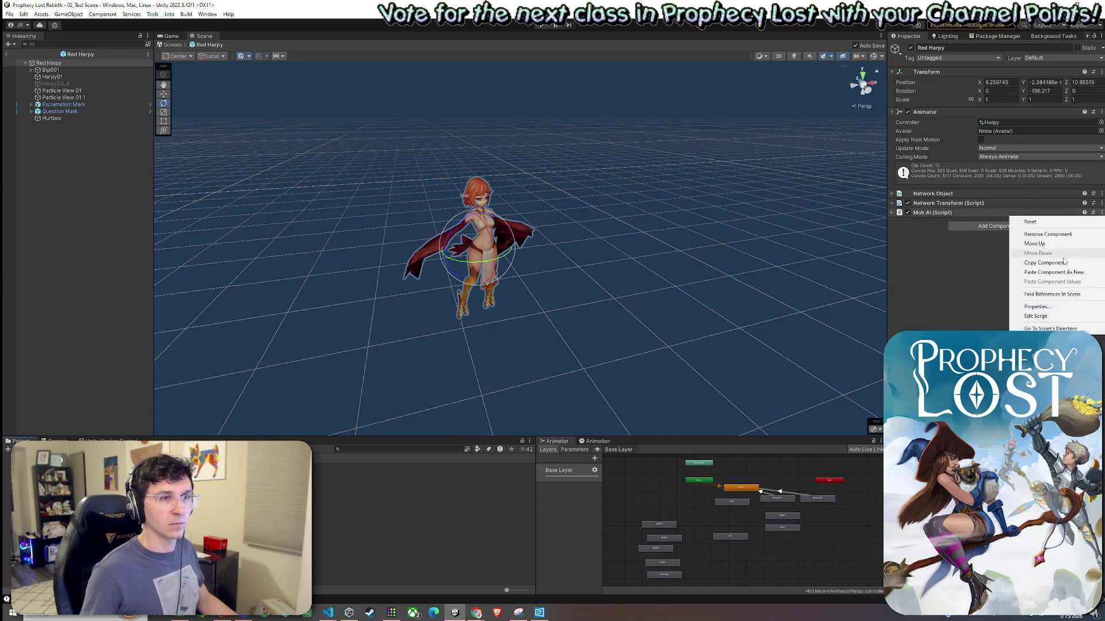
{"action": "left_click", "coordinate": [1019, 273]}
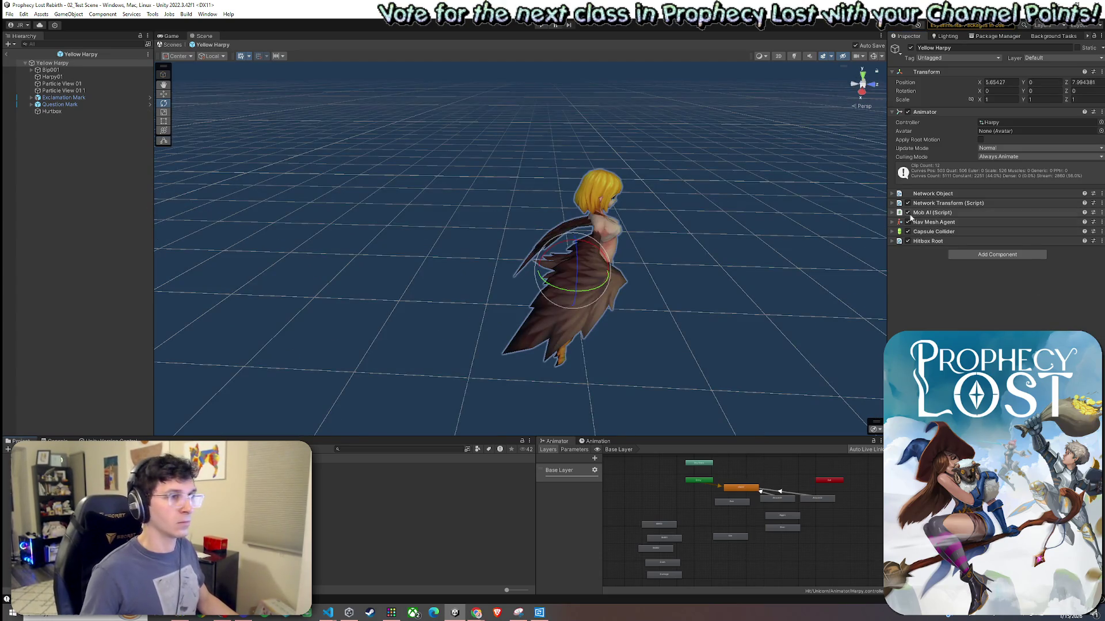
Copy the Capsule Collider and paste it as a new component on Red Harpy.
{"action": "left_click", "coordinate": [1101, 232]}
{"action": "left_click", "coordinate": [1036, 282]}
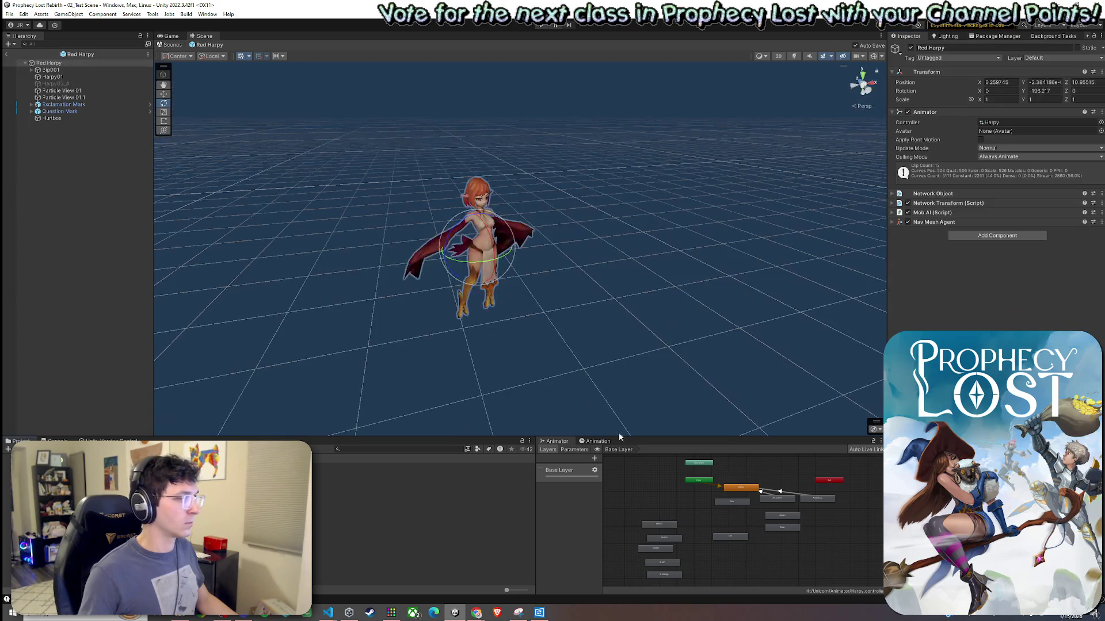
{"action": "left_click", "coordinate": [1101, 222]}
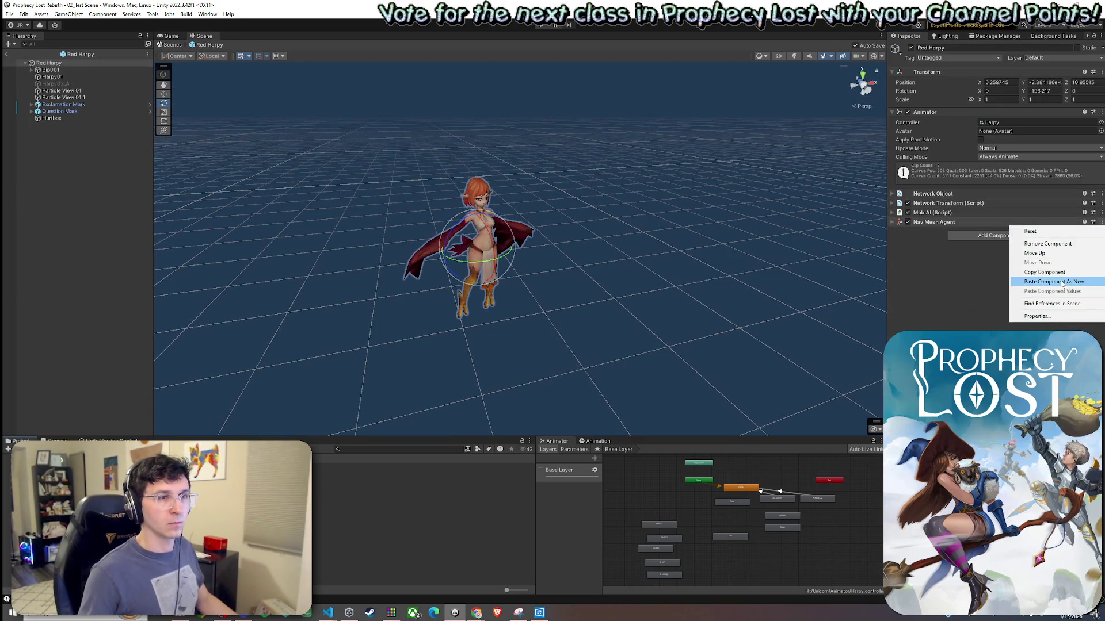
{"action": "left_click", "coordinate": [1035, 282]}
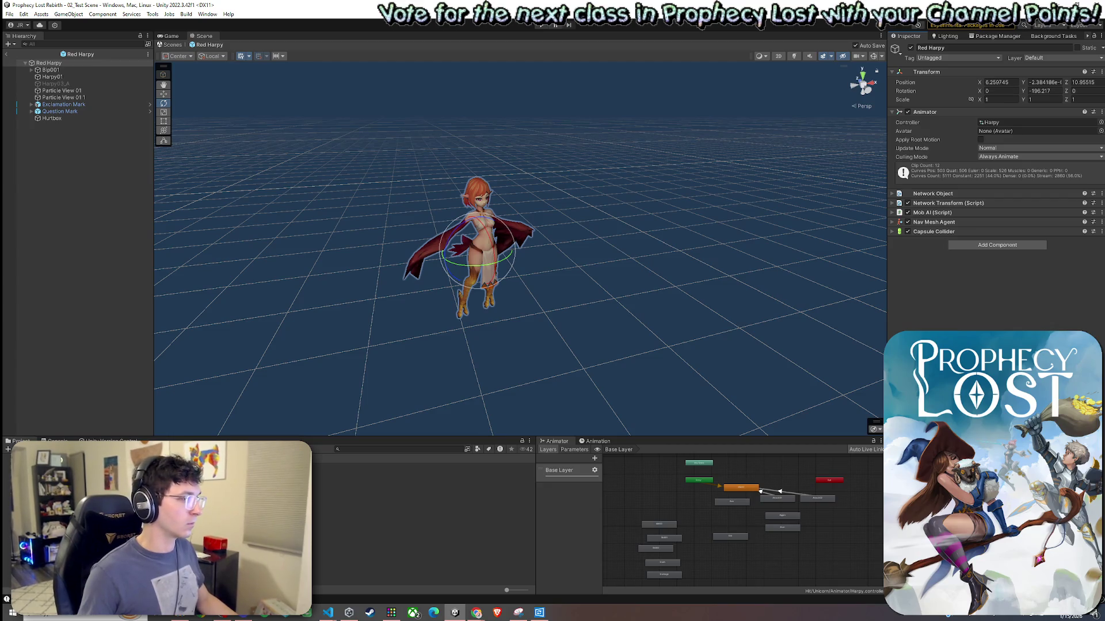
{"action": "left_click", "coordinate": [403, 500]}
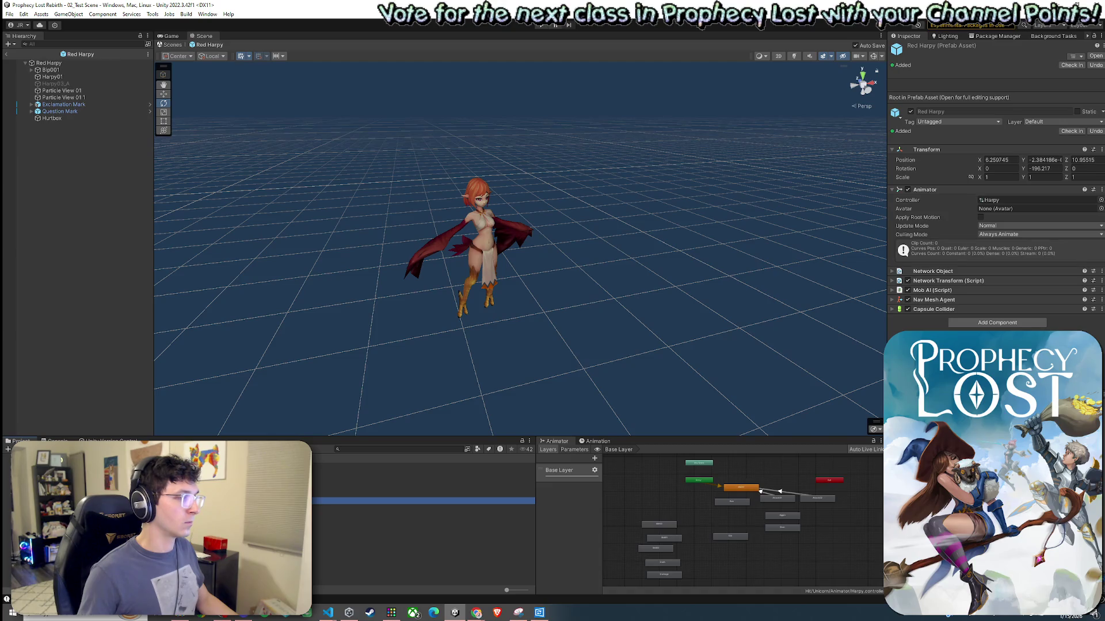
Copy Yellow Harpy's Hitbox Root and paste it as a new component below the Capsule Collider.
{"action": "double_click", "coordinate": [458, 515]}
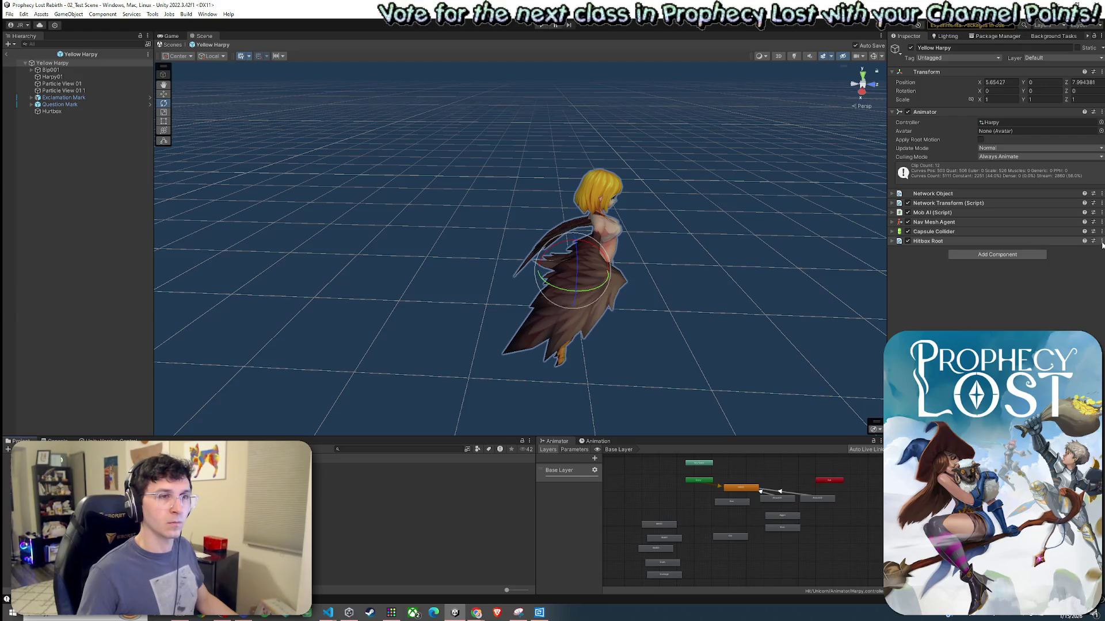
{"action": "left_click", "coordinate": [1101, 242]}
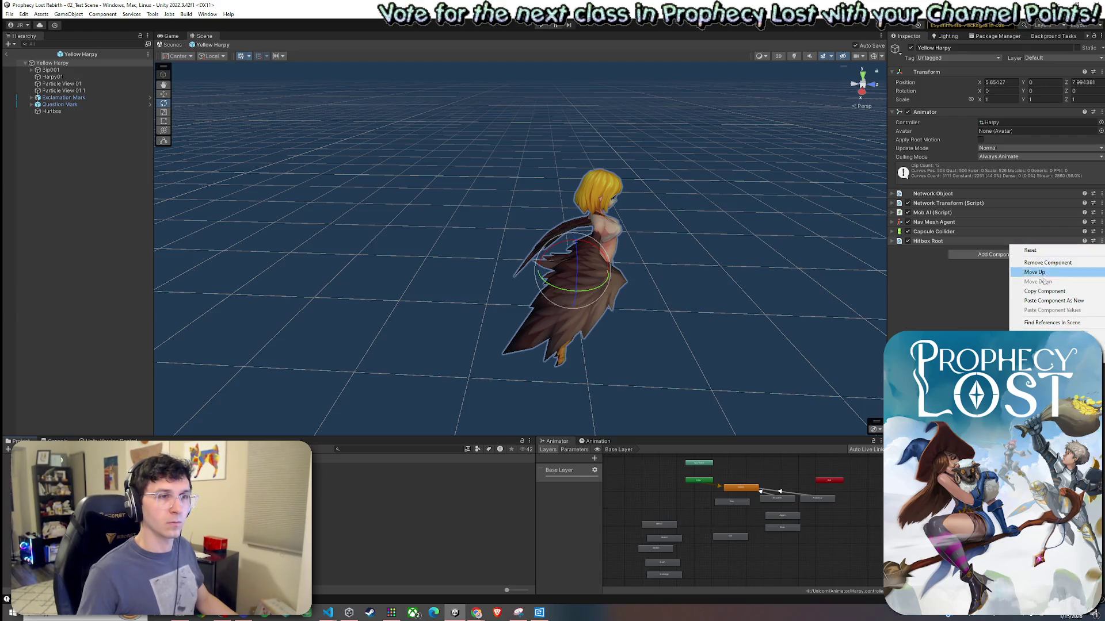
{"action": "left_click", "coordinate": [1045, 291]}
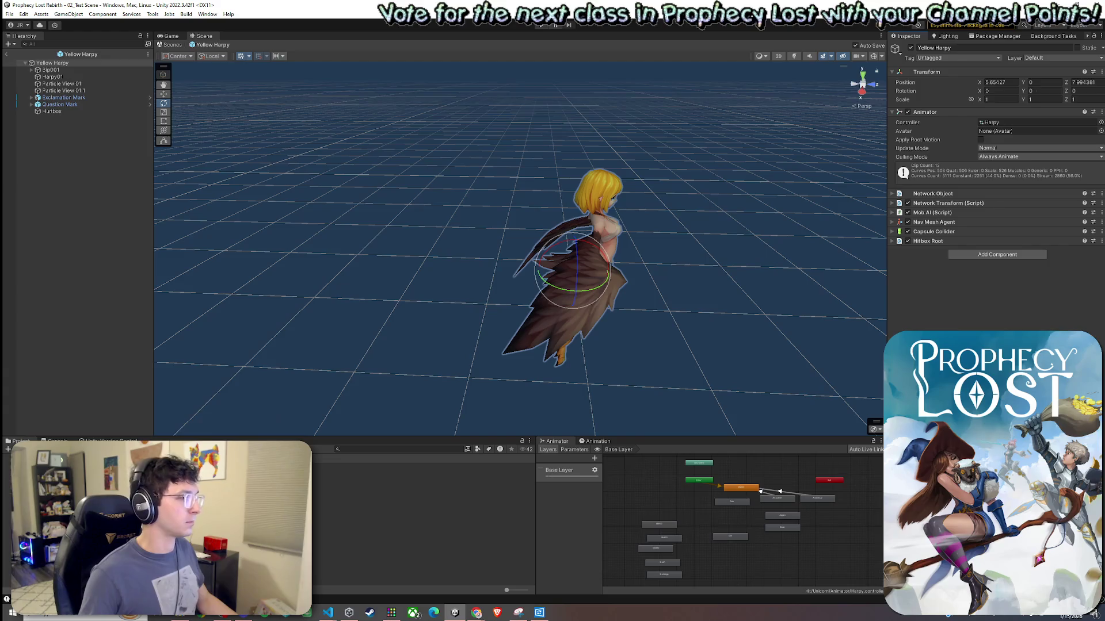
{"action": "left_click", "coordinate": [1100, 231]}
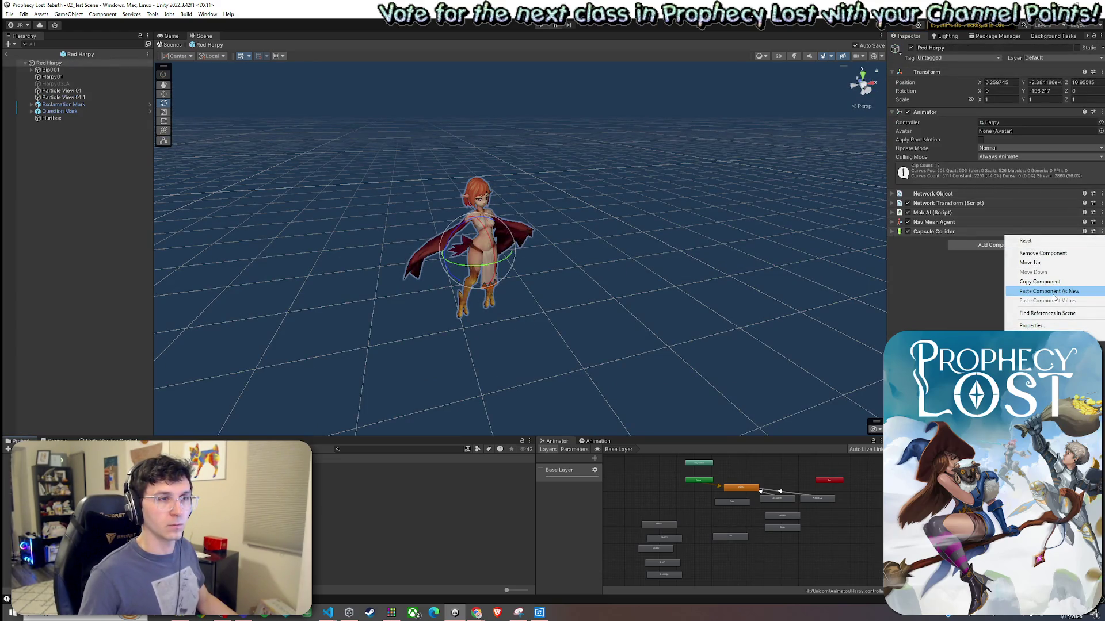
{"action": "left_click", "coordinate": [1051, 294]}
Review the Mob AI script settings, then exit prefab editing back to 02_Test Scene.
{"action": "left_click", "coordinate": [892, 212]}
{"action": "scroll", "coordinate": [922, 291], "scroll_direction": "down", "scroll_amount": 5}
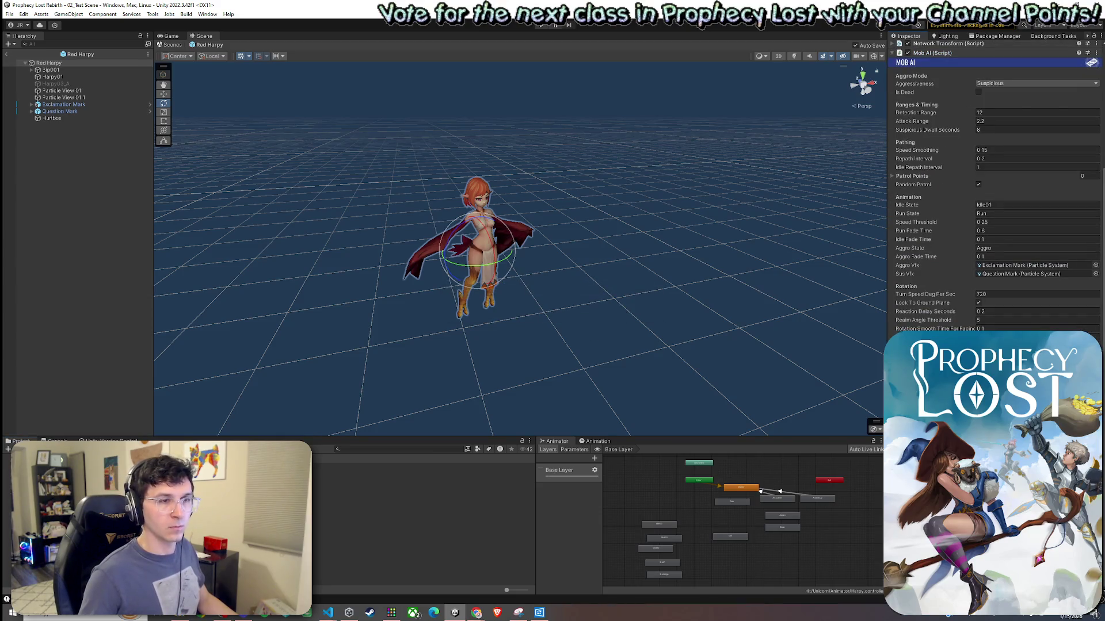
{"action": "left_click", "coordinate": [10, 14]}
{"action": "left_click", "coordinate": [51, 105]}
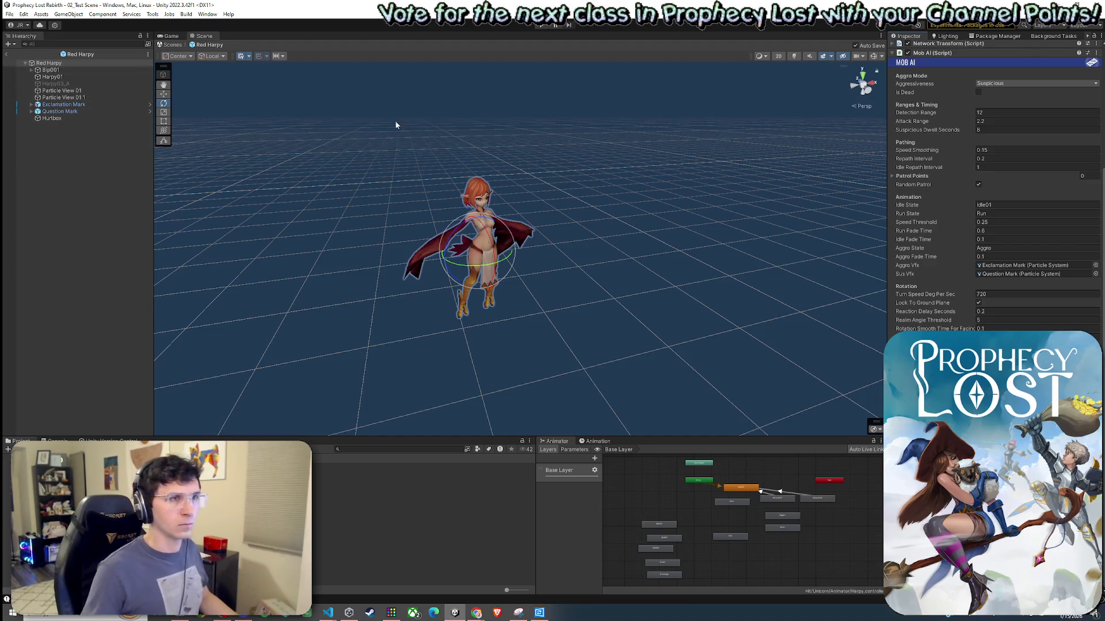
{"action": "scroll", "coordinate": [948, 199], "scroll_direction": "up", "scroll_amount": 5}
{"action": "left_click", "coordinate": [943, 212]}
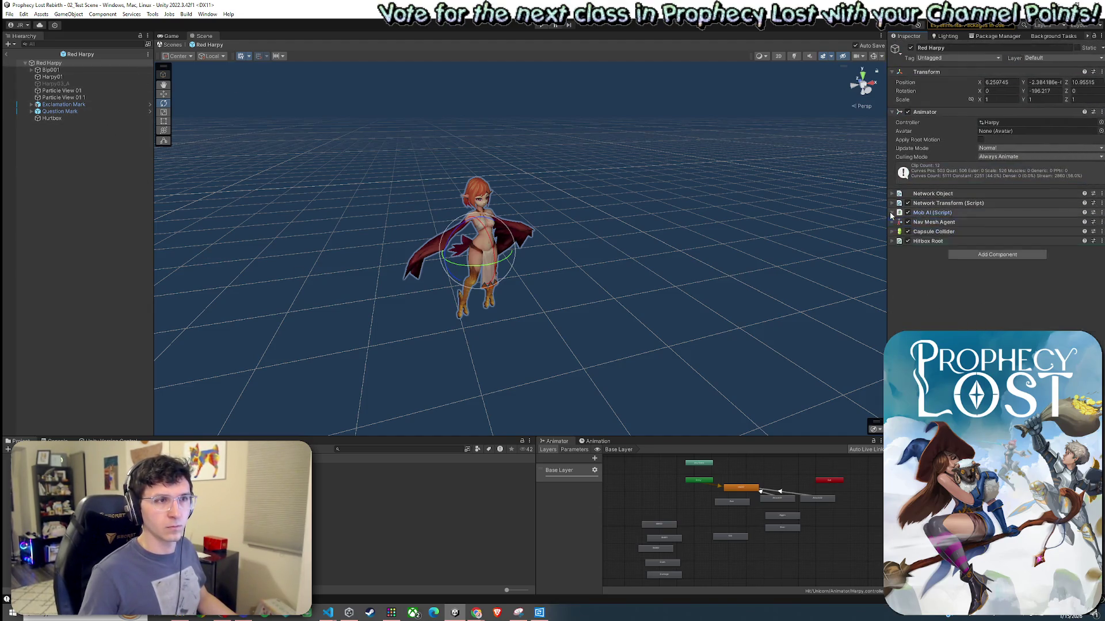
{"action": "left_click", "coordinate": [8, 57]}
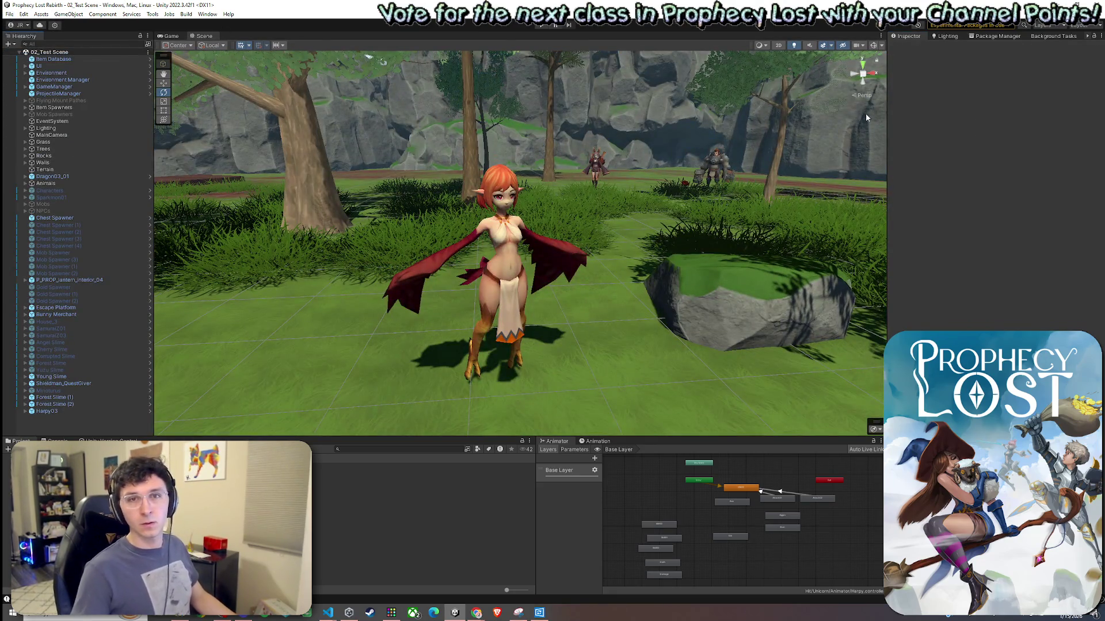
Start play mode briefly, save the scene with File > Save, and stop play.
{"action": "key", "text": "alt+Tab"}
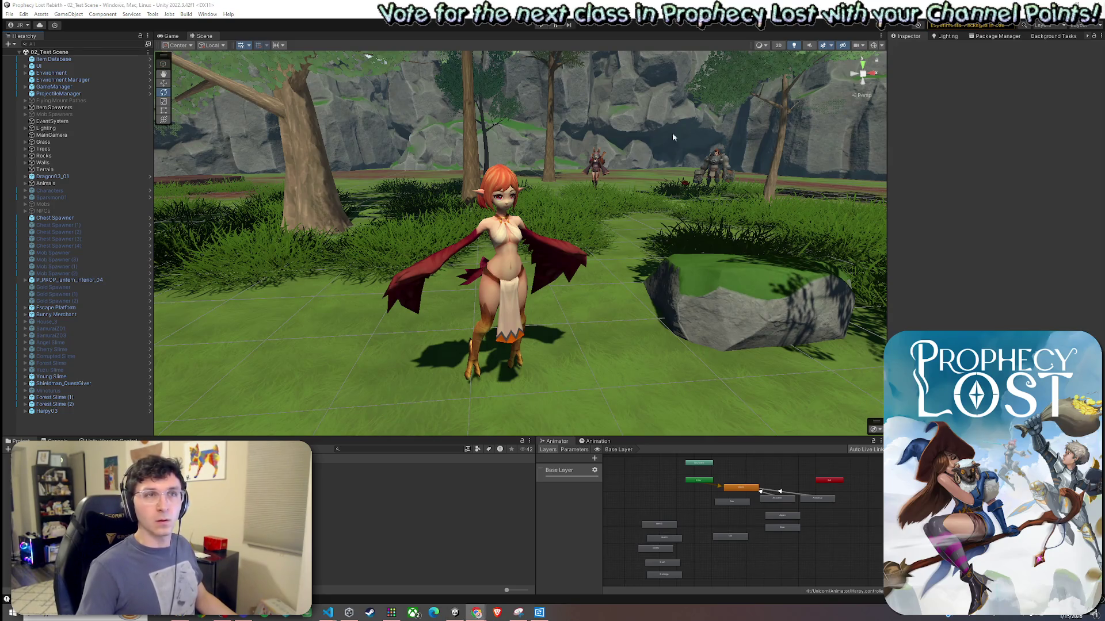
{"action": "key", "text": "alt+Tab"}
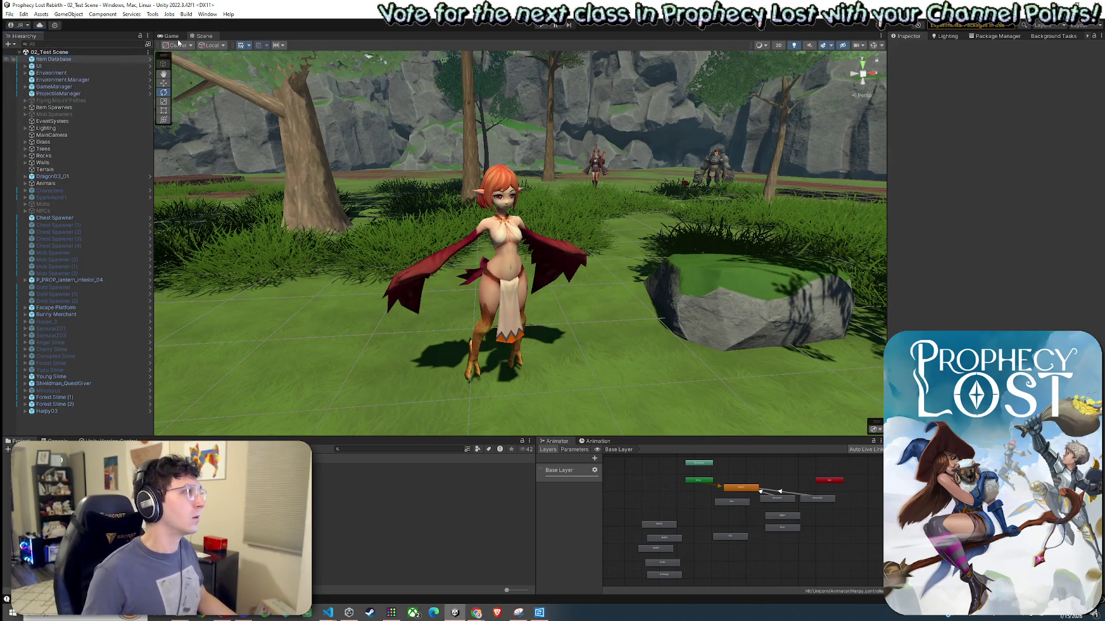
{"action": "key", "text": "ctrl+p"}
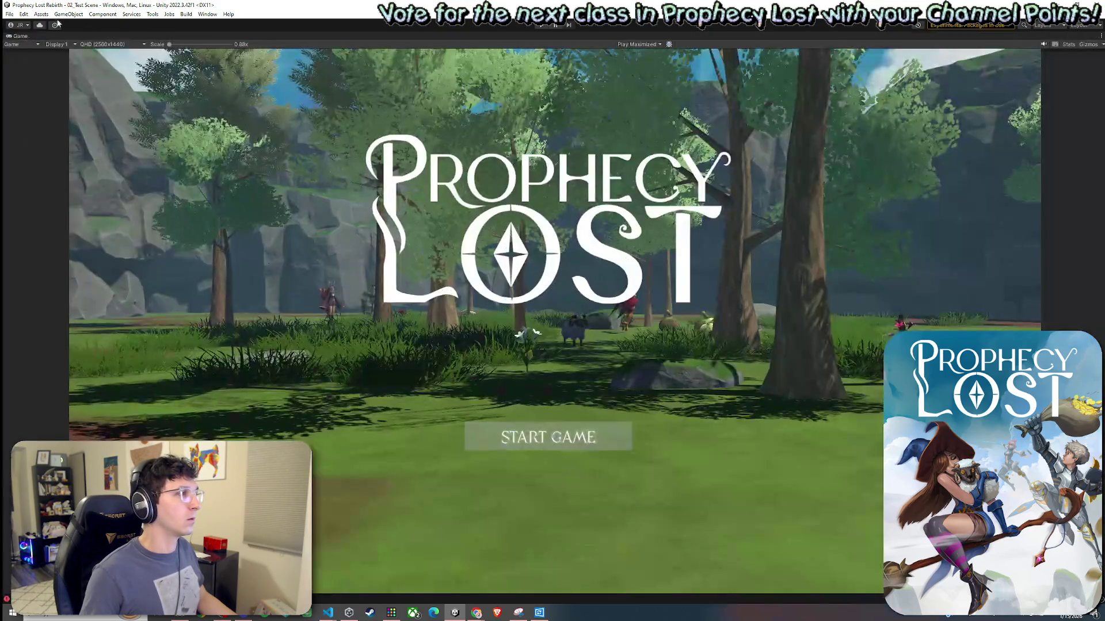
{"action": "left_click", "coordinate": [9, 13]}
{"action": "left_click", "coordinate": [37, 56]}
{"action": "key", "text": "ctrl+p"}
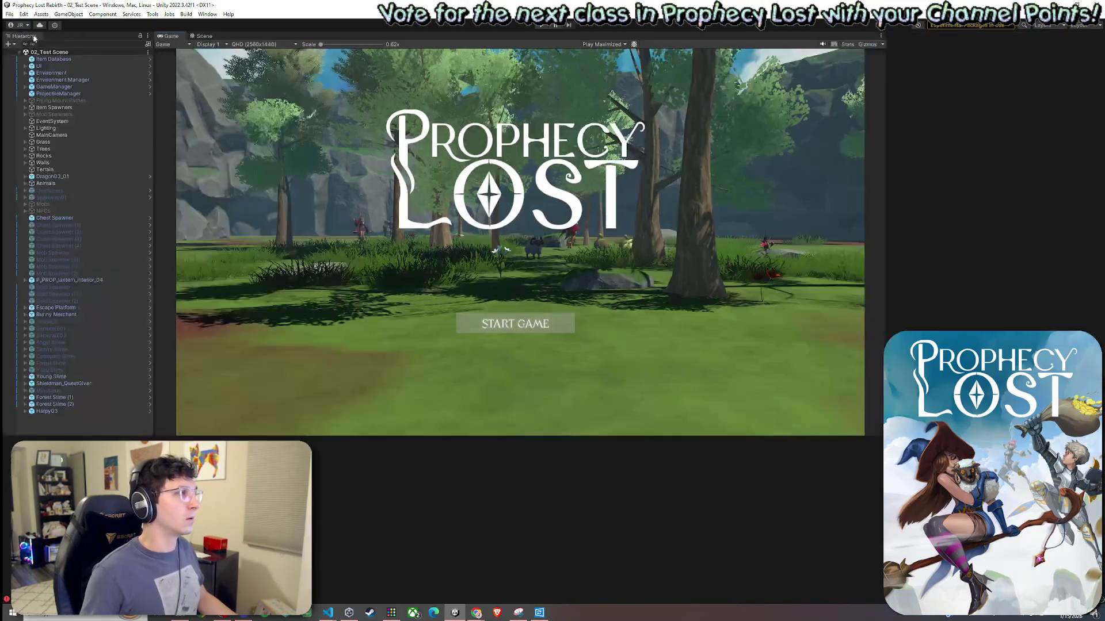
Switch to the Scene view, use the menus, then return to the Game view.
{"action": "left_click", "coordinate": [200, 36]}
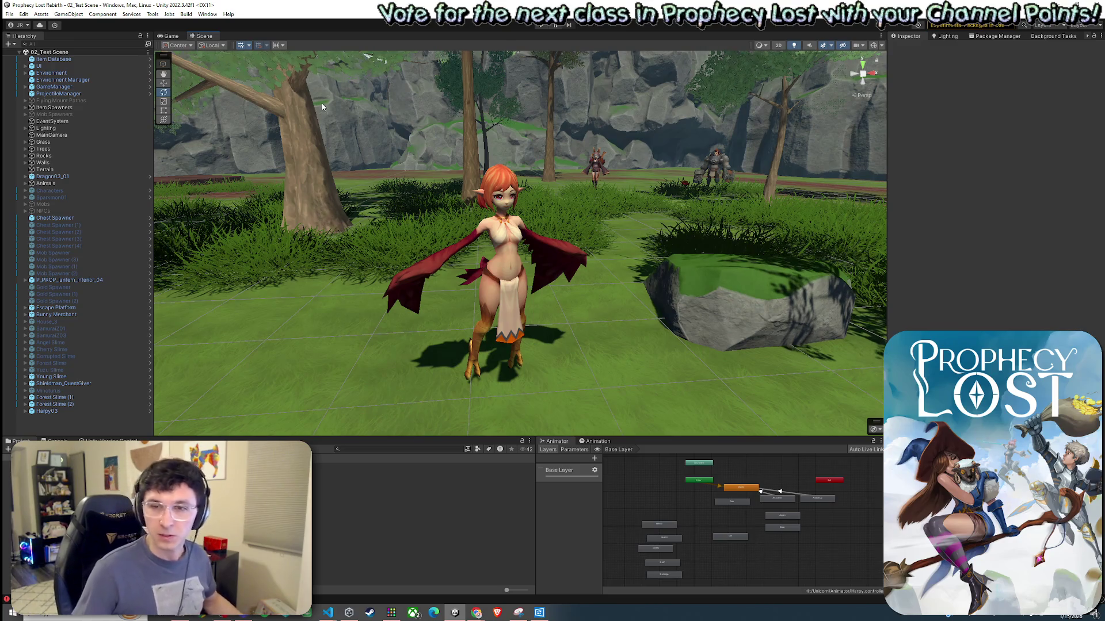
{"action": "left_click", "coordinate": [9, 14]}
{"action": "left_click", "coordinate": [116, 7]}
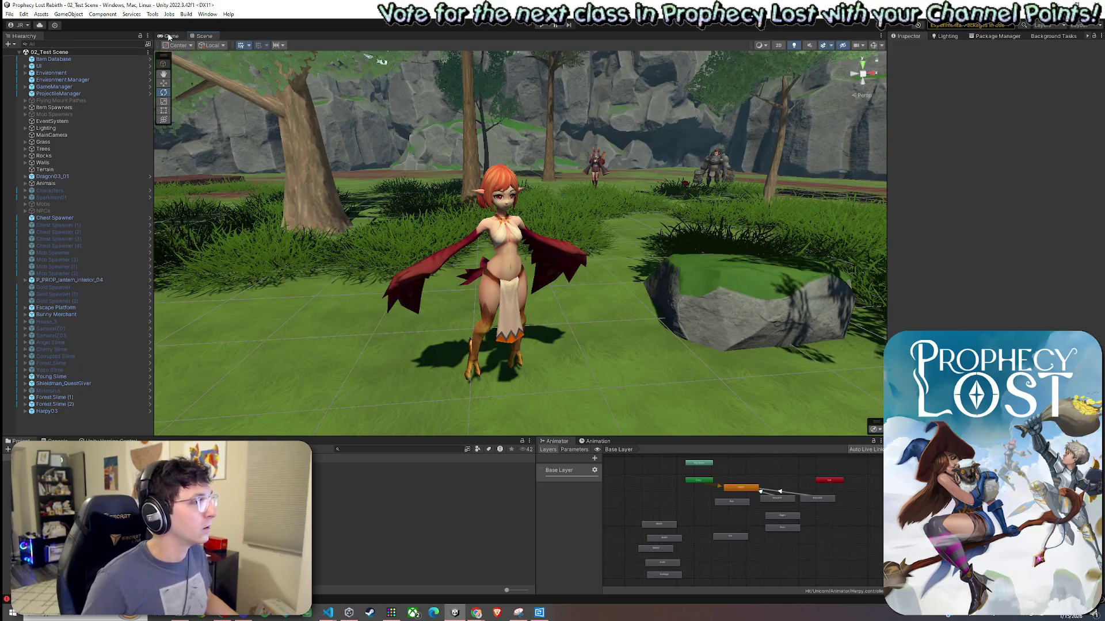
{"action": "left_click", "coordinate": [152, 14]}
{"action": "left_click", "coordinate": [185, 5]}
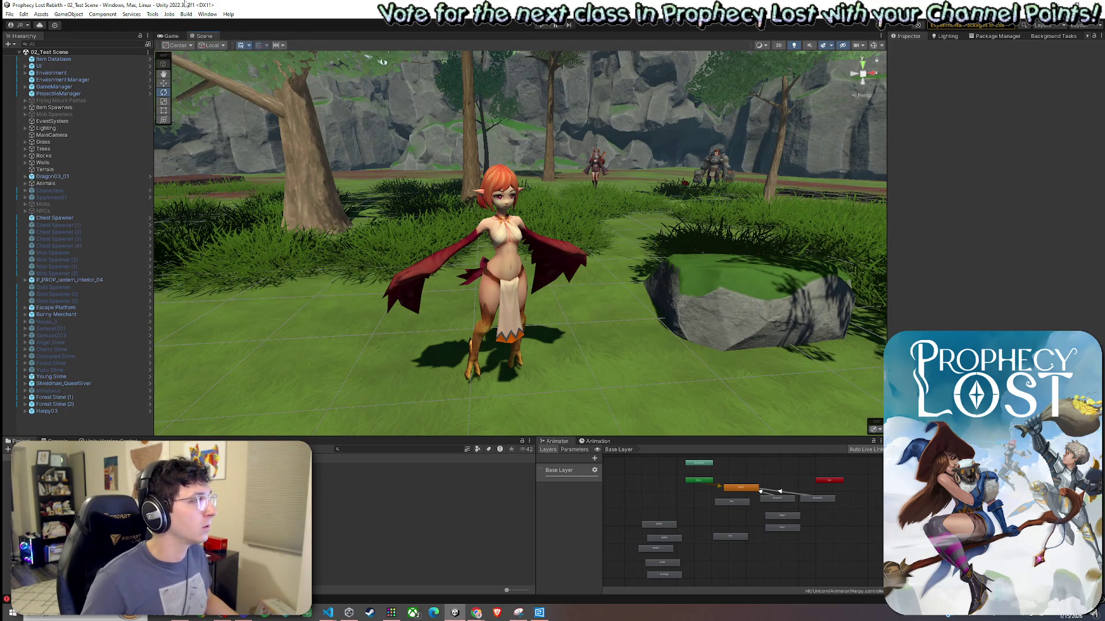
{"action": "left_click", "coordinate": [10, 14]}
{"action": "left_click", "coordinate": [171, 36]}
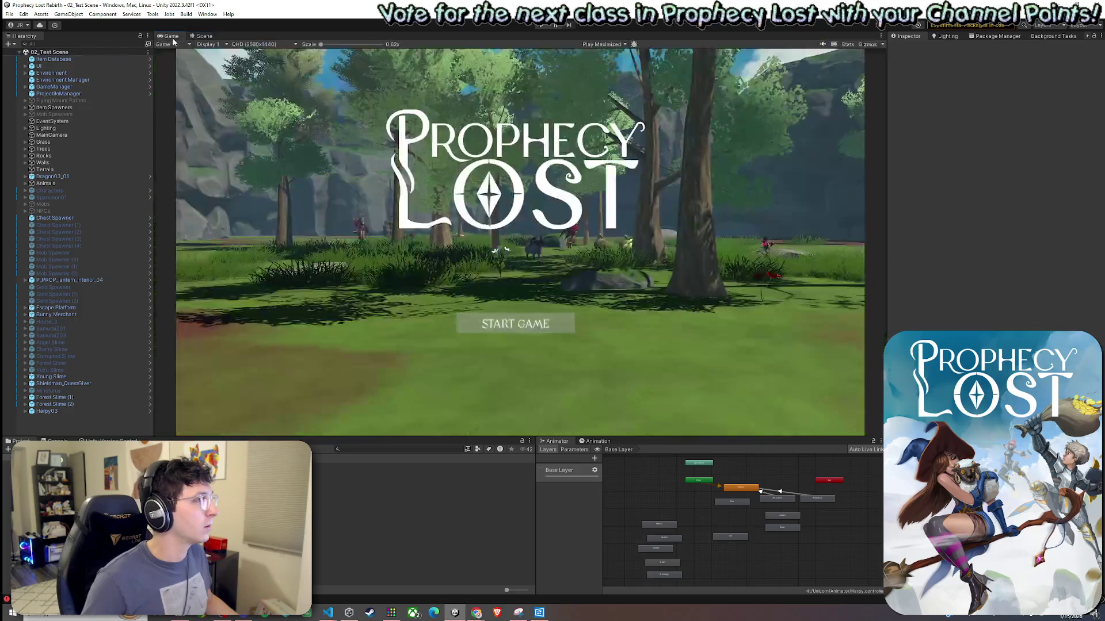
Run the game, click START GAME to connect, and make the character run forward with W.
{"action": "left_click", "coordinate": [543, 25]}
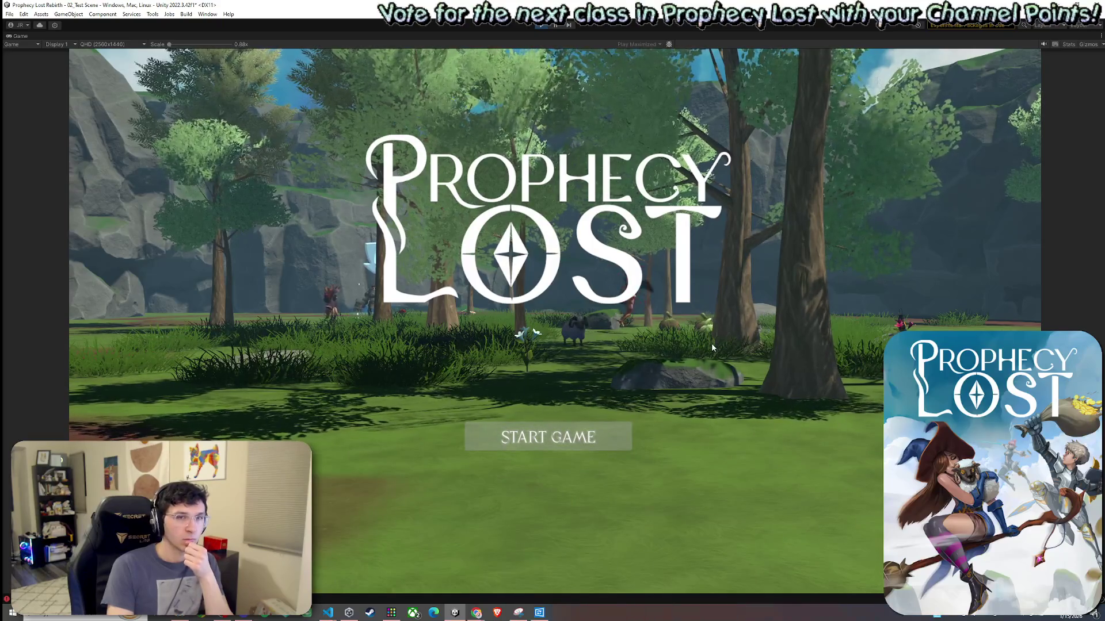
{"action": "left_click", "coordinate": [605, 437]}
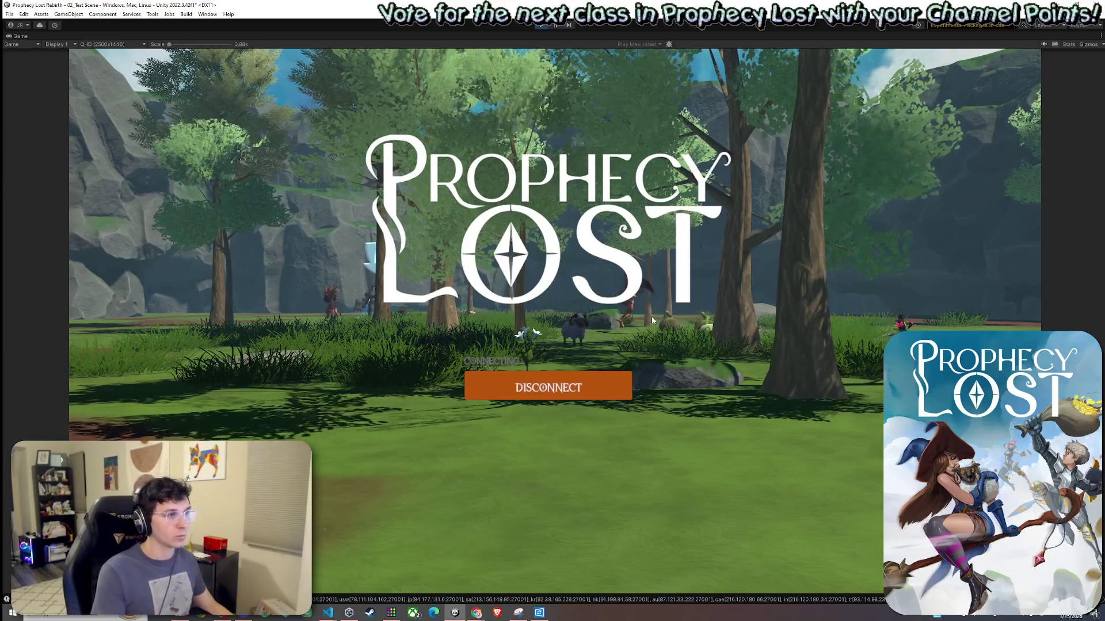
{"action": "key", "text": "w"}
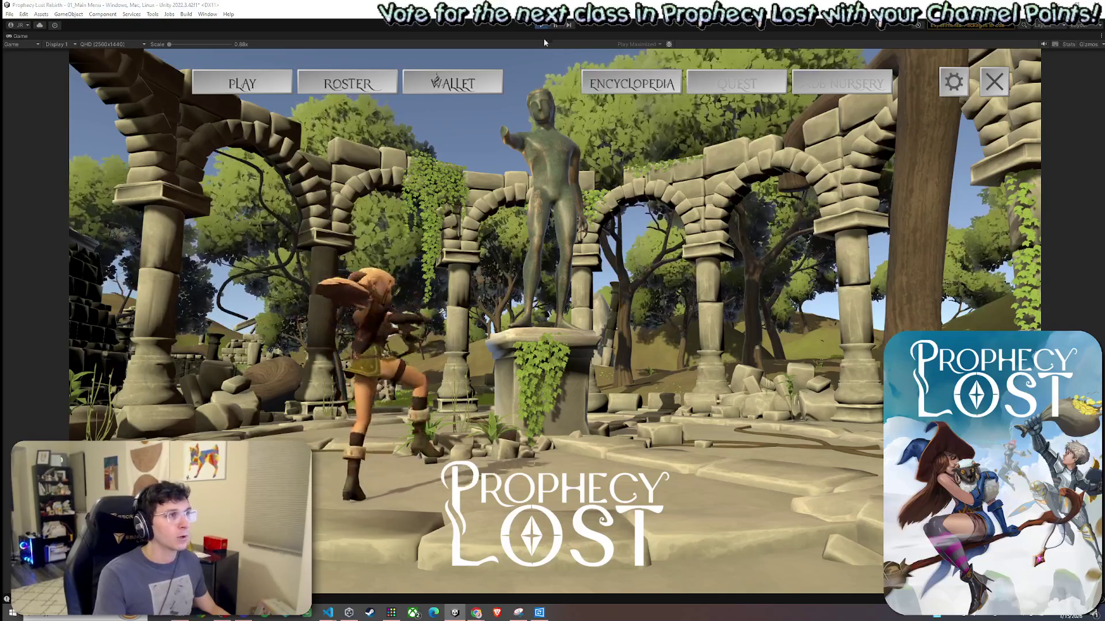
Stop the game, save 02_Test Scene via File > Save, and toggle play mode again.
{"action": "key", "text": "ctrl+p"}
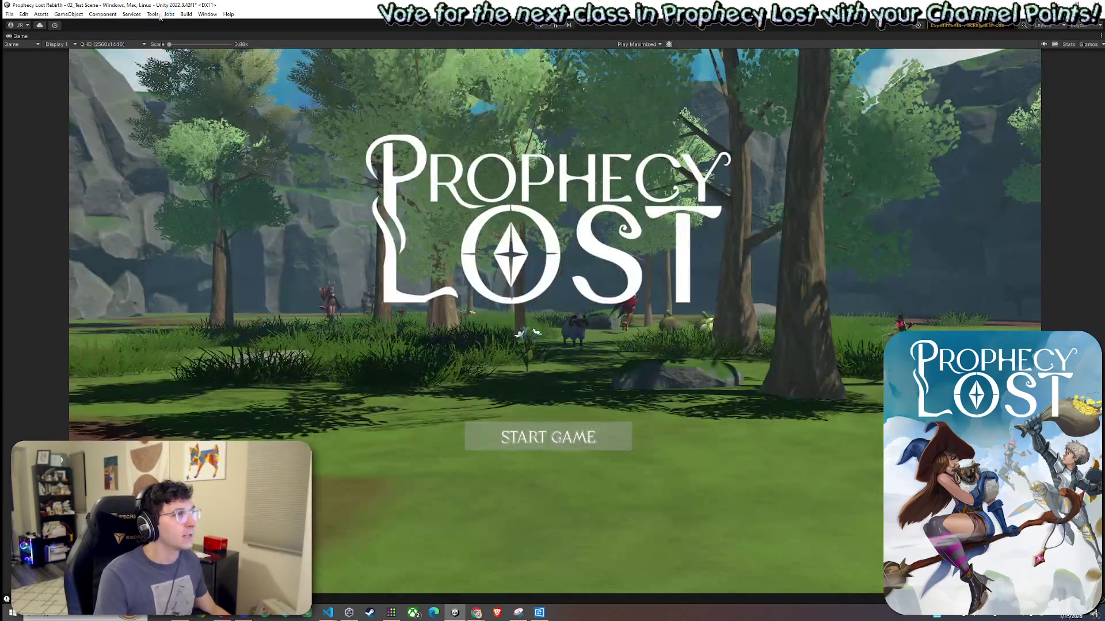
{"action": "left_click", "coordinate": [10, 14]}
{"action": "left_click", "coordinate": [33, 56]}
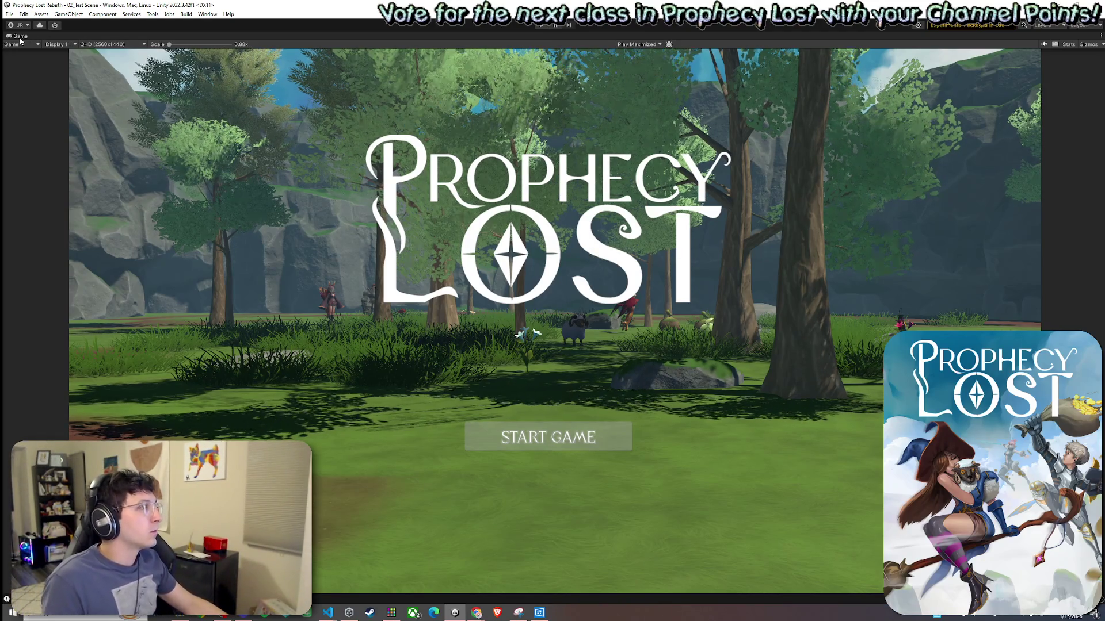
{"action": "key", "text": "ctrl+p"}
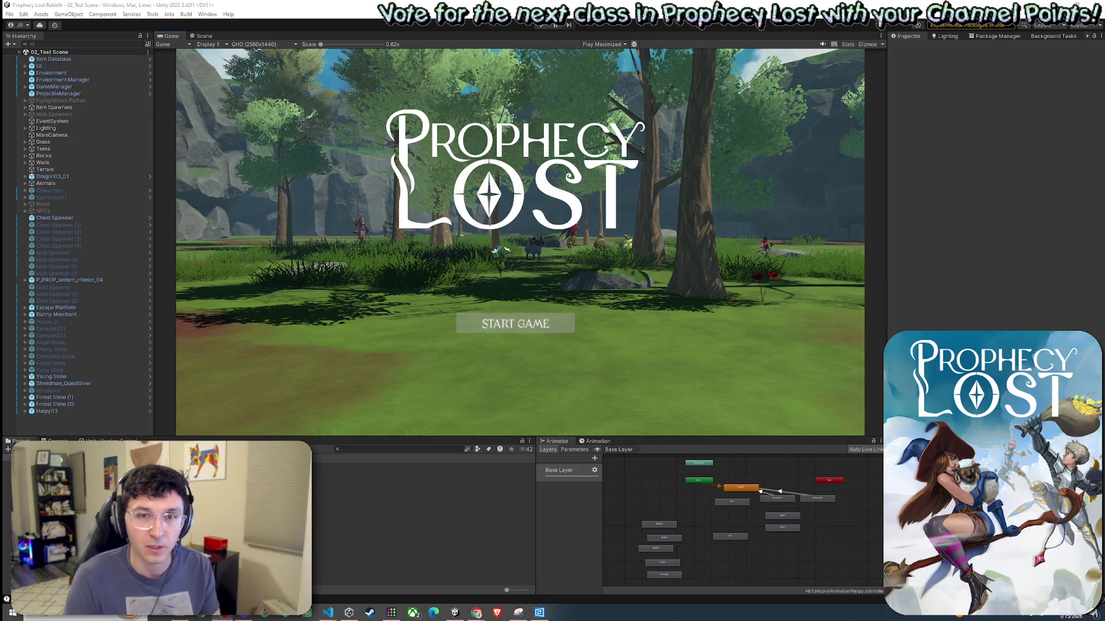
Leave the maximized Play view to restore the Hierarchy, Game and Animator panels.
{"action": "left_click", "coordinate": [42, 14]}
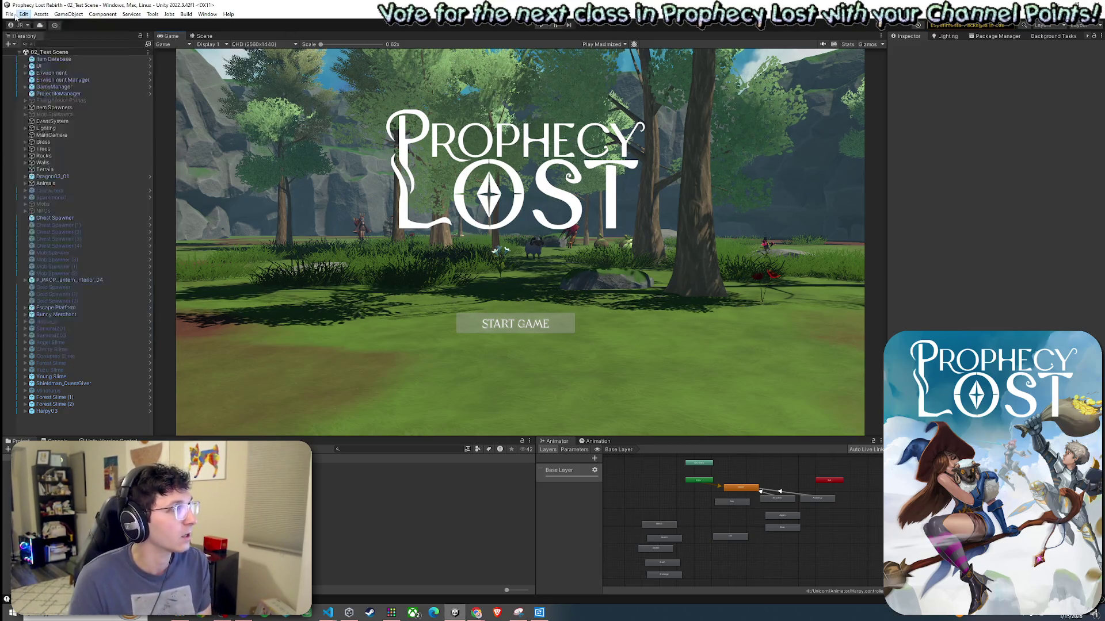
{"action": "left_click", "coordinate": [186, 16]}
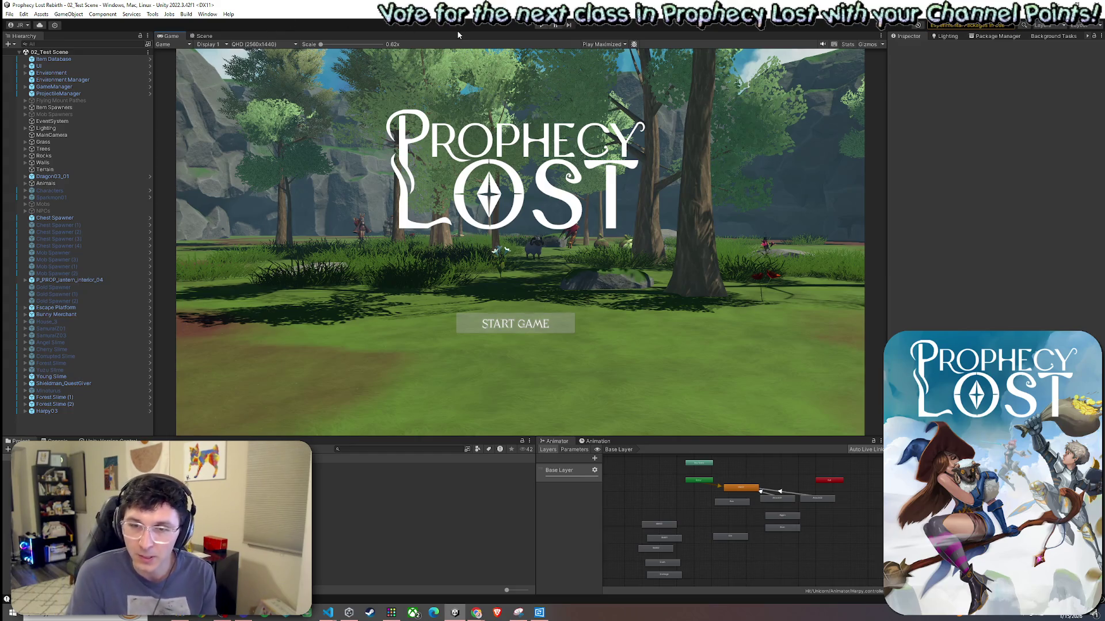
{"action": "left_click", "coordinate": [23, 14]}
{"action": "left_click", "coordinate": [320, 9]}
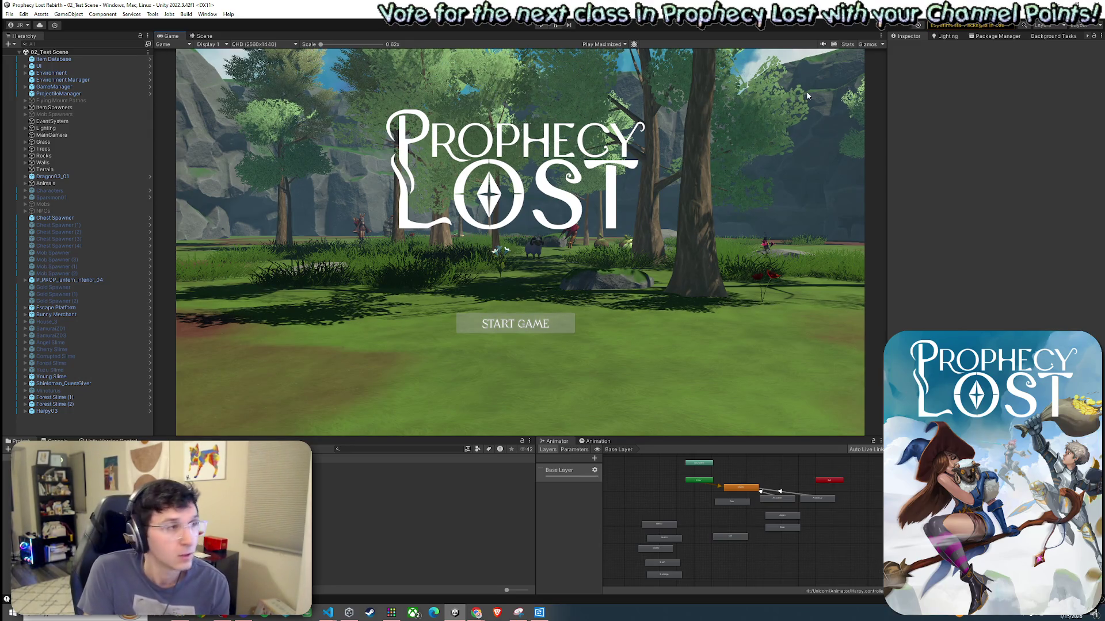
{"action": "right_click", "coordinate": [49, 52]}
{"action": "left_click", "coordinate": [40, 55]}
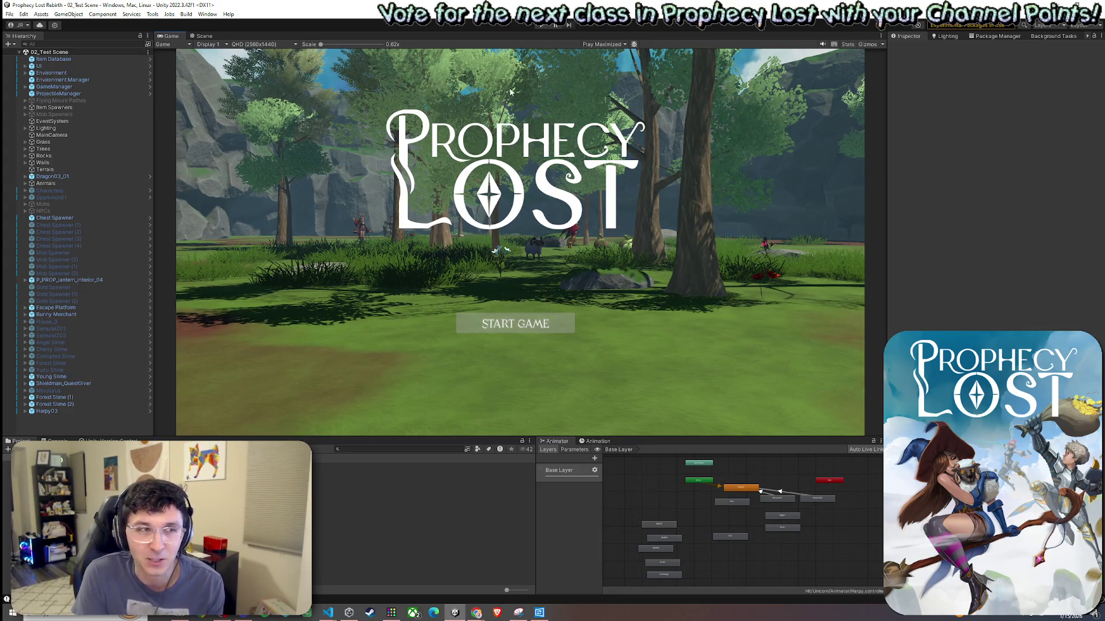
{"action": "left_click", "coordinate": [9, 14]}
{"action": "left_click", "coordinate": [35, 56]}
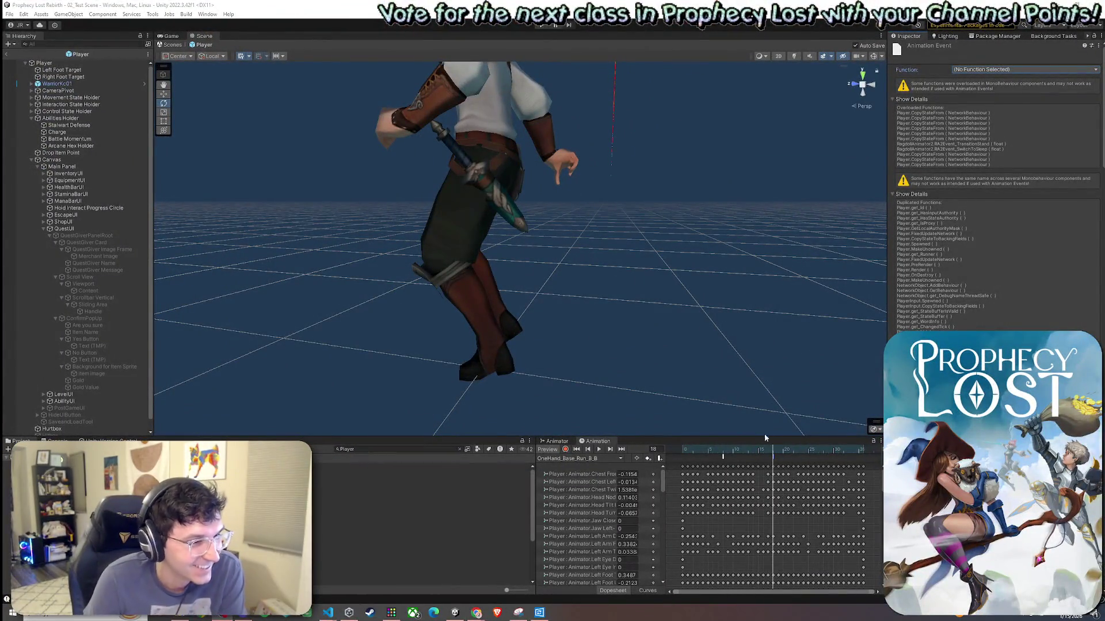
Set the animation event's function to Player > Methods > OnFootstep (AnimationEvent).
{"action": "left_click", "coordinate": [1012, 71]}
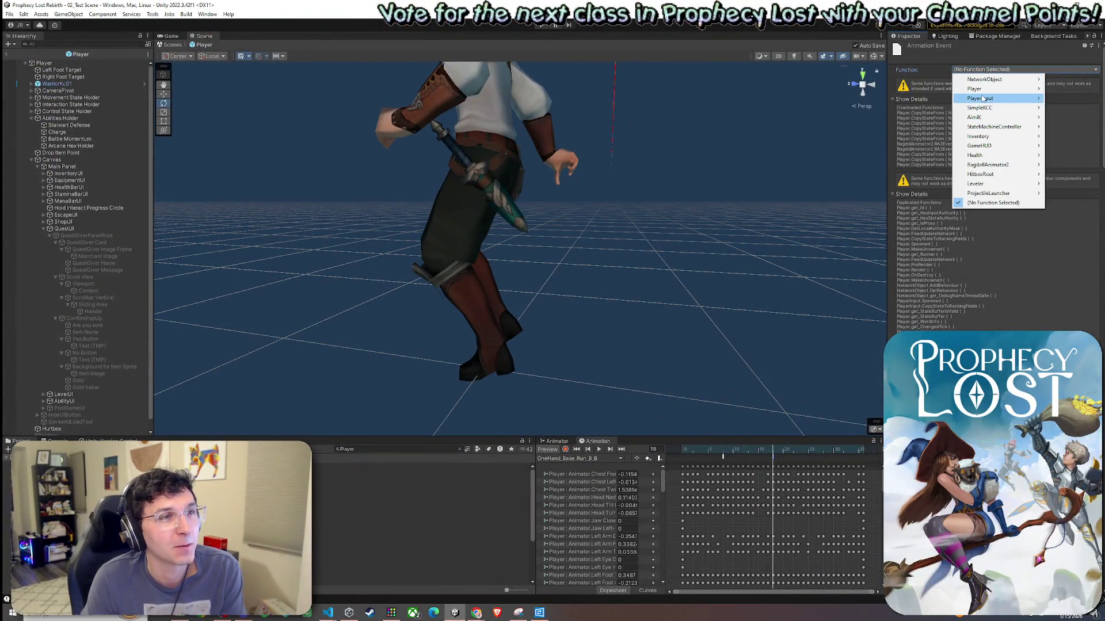
{"action": "mouse_move", "coordinate": [1007, 92]}
{"action": "mouse_move", "coordinate": [1067, 98]}
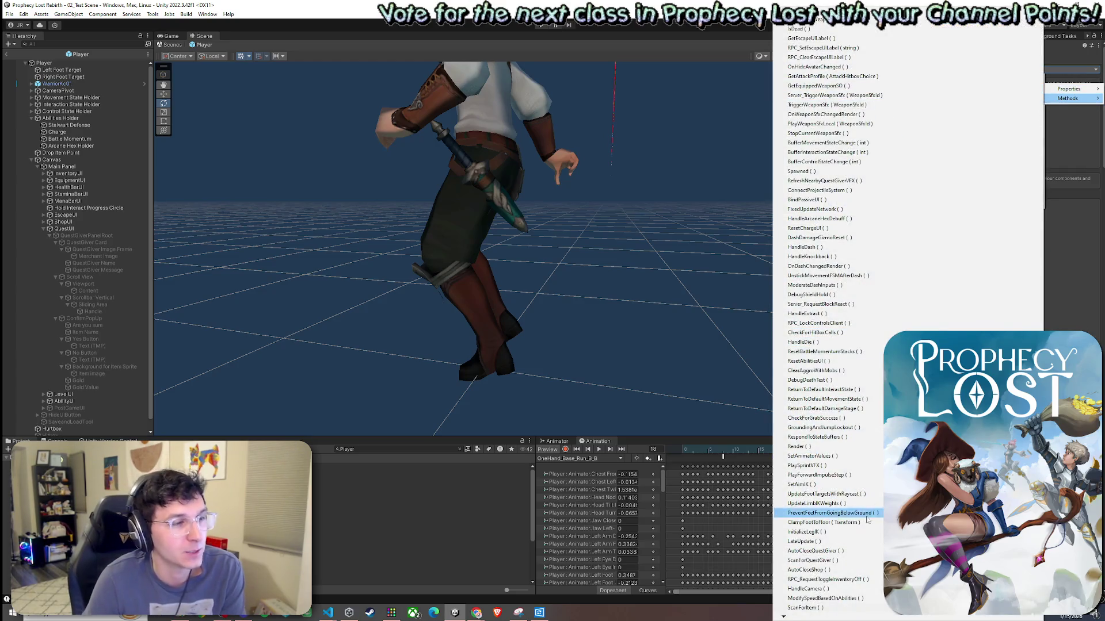
{"action": "mouse_move", "coordinate": [797, 618]}
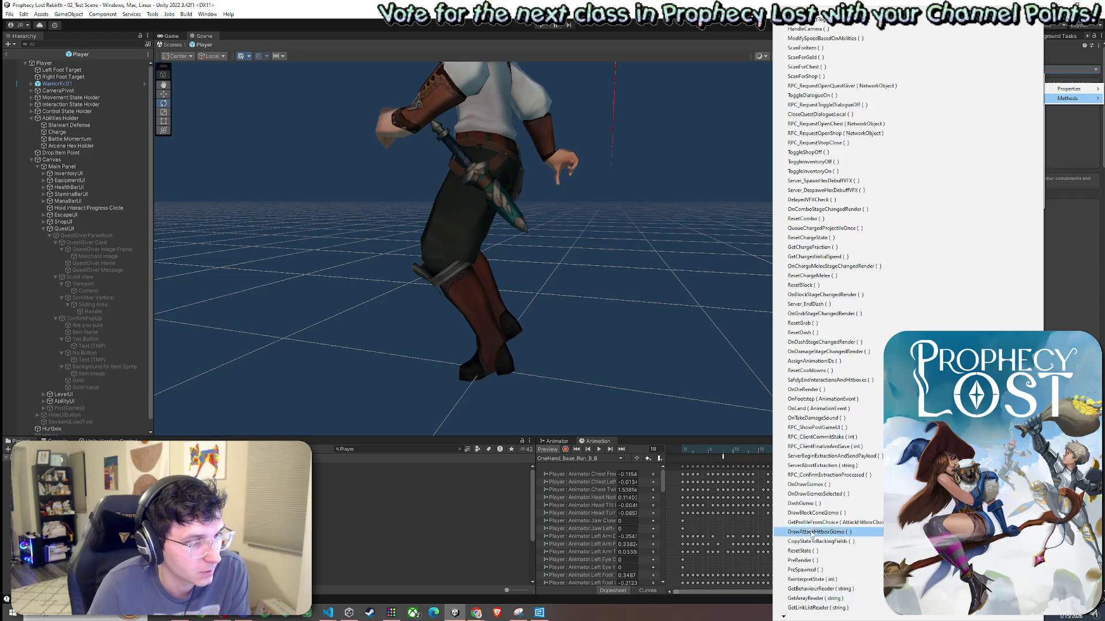
{"action": "left_click", "coordinate": [803, 400]}
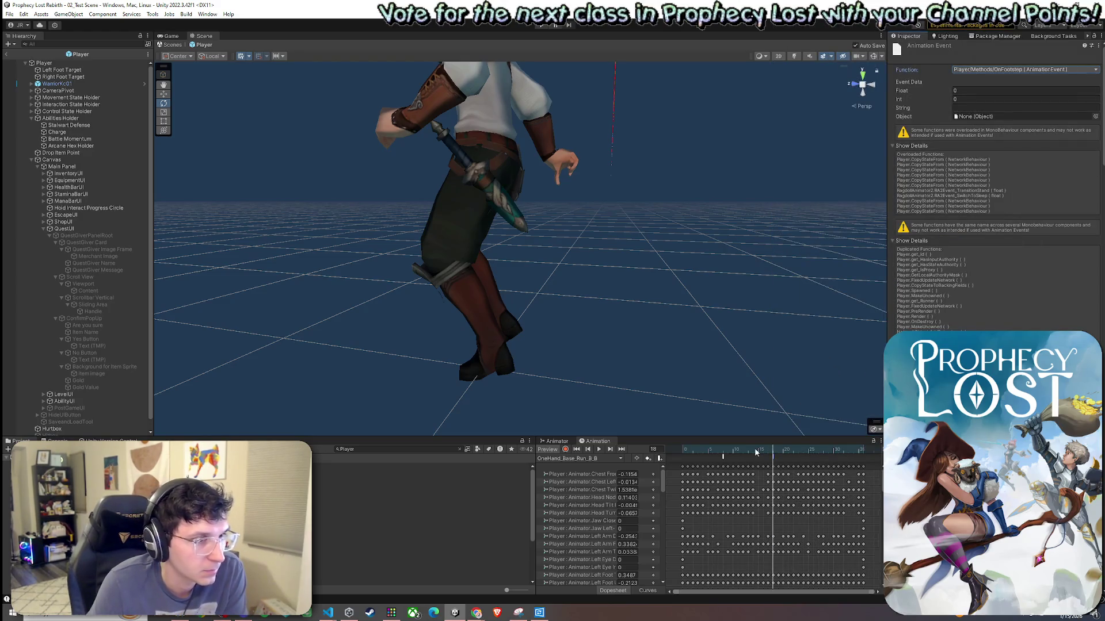
Play and scrub the run clip preview from frame 0 to frame 28 to check footfall timing.
{"action": "mouse_move", "coordinate": [756, 451]}
{"action": "left_mouse_down"}
{"action": "mouse_move", "coordinate": [686, 447]}
{"action": "mouse_move", "coordinate": [730, 457]}
{"action": "mouse_move", "coordinate": [683, 462]}
{"action": "left_mouse_up"}
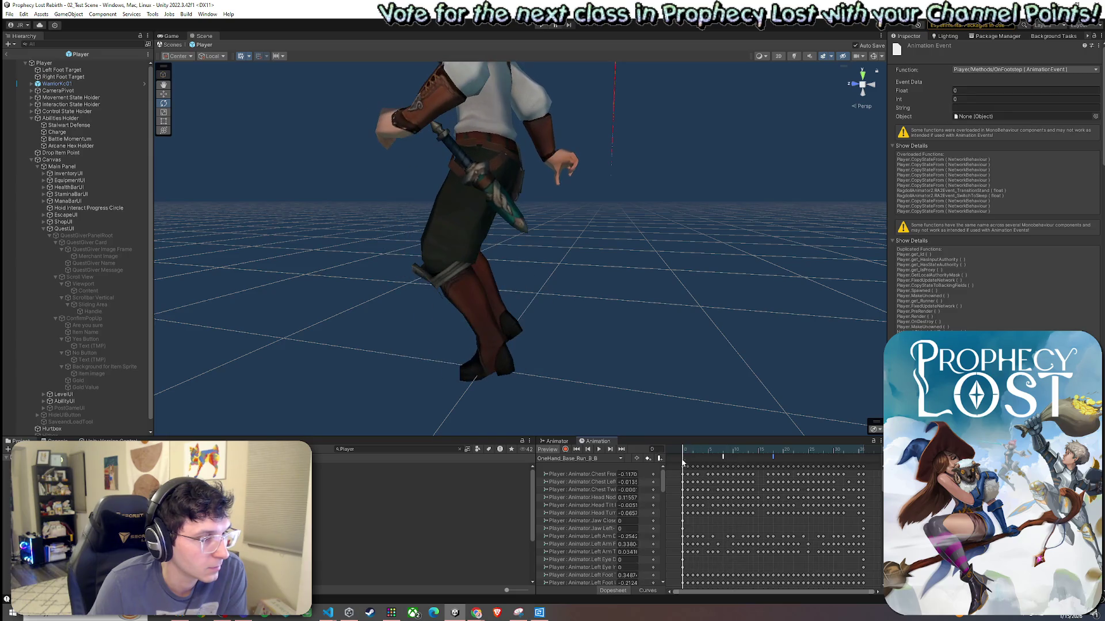
{"action": "left_click", "coordinate": [599, 449]}
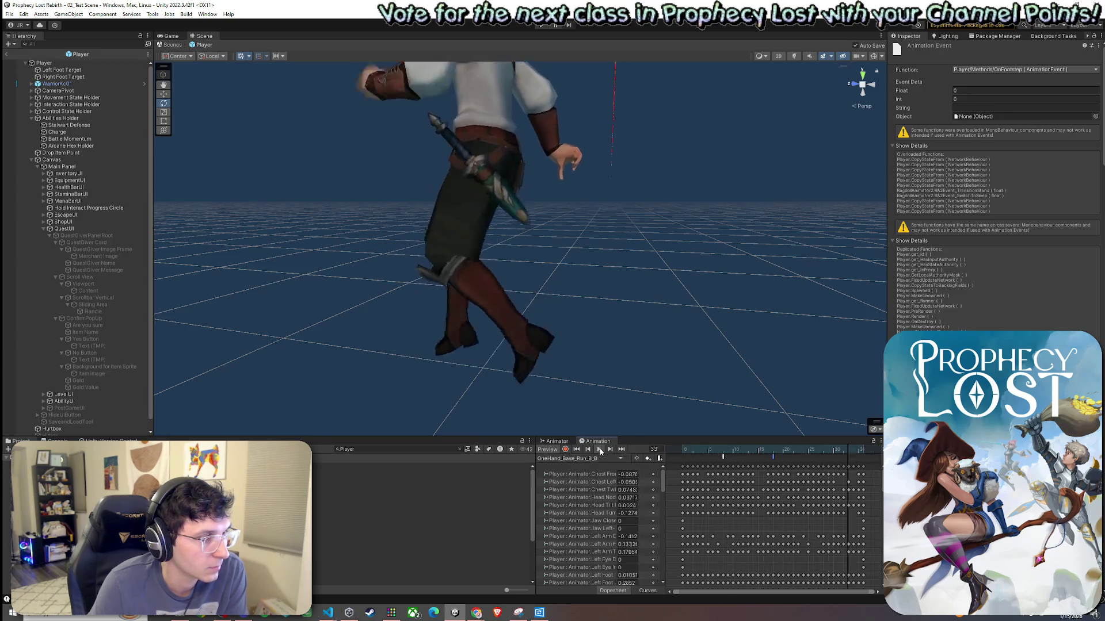
{"action": "left_click", "coordinate": [725, 456]}
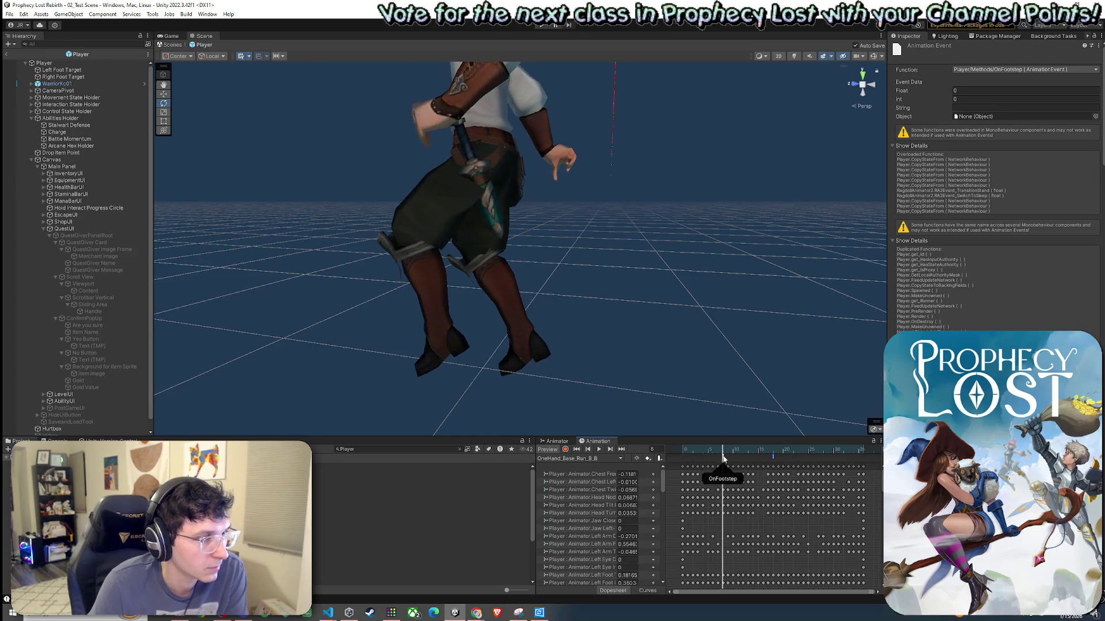
{"action": "mouse_move", "coordinate": [725, 458]}
{"action": "left_mouse_down"}
{"action": "mouse_move", "coordinate": [669, 456]}
{"action": "mouse_move", "coordinate": [824, 495]}
{"action": "left_mouse_up"}
{"action": "left_click", "coordinate": [831, 468]}
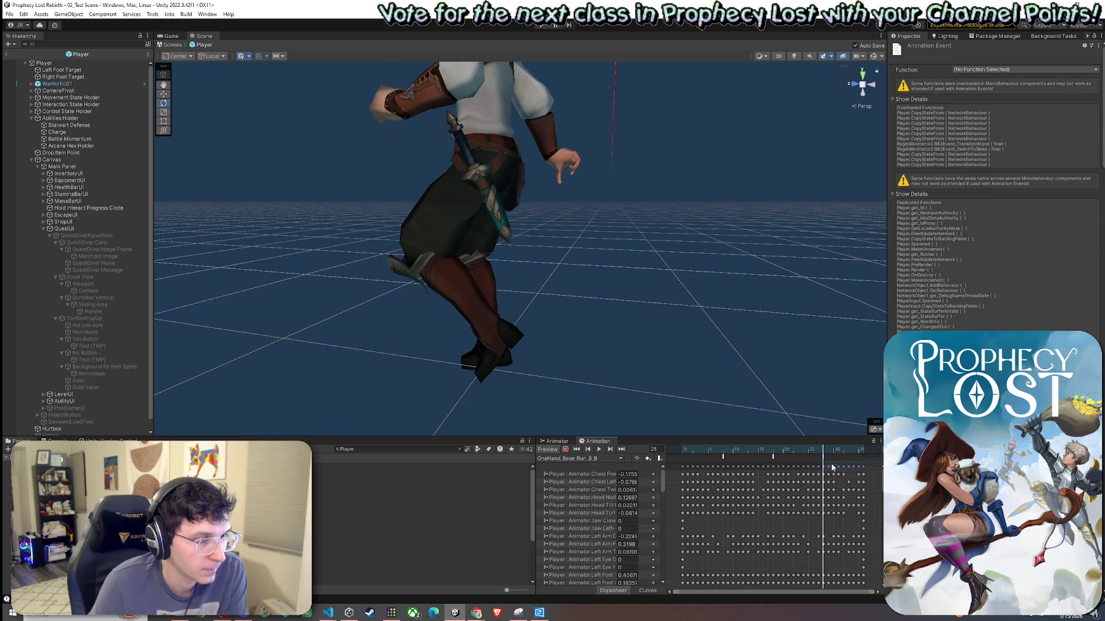
Assign OnFootstep to the OneHand_Base_Run_B_B event and scrub the preview to about frame 30.
{"action": "left_click", "coordinate": [1021, 66]}
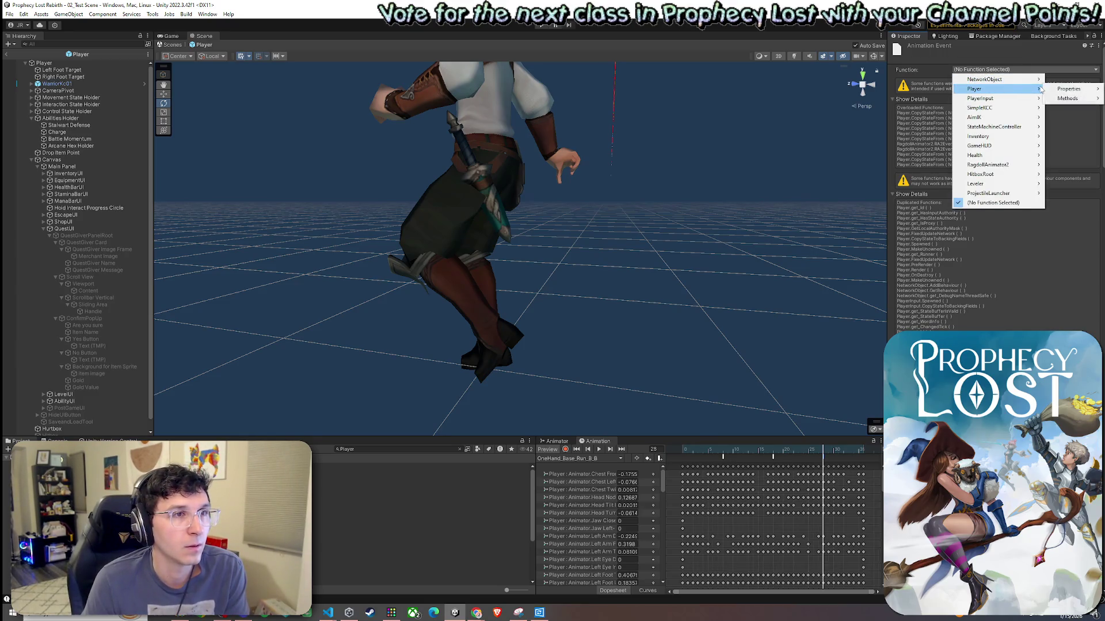
{"action": "mouse_move", "coordinate": [842, 618]}
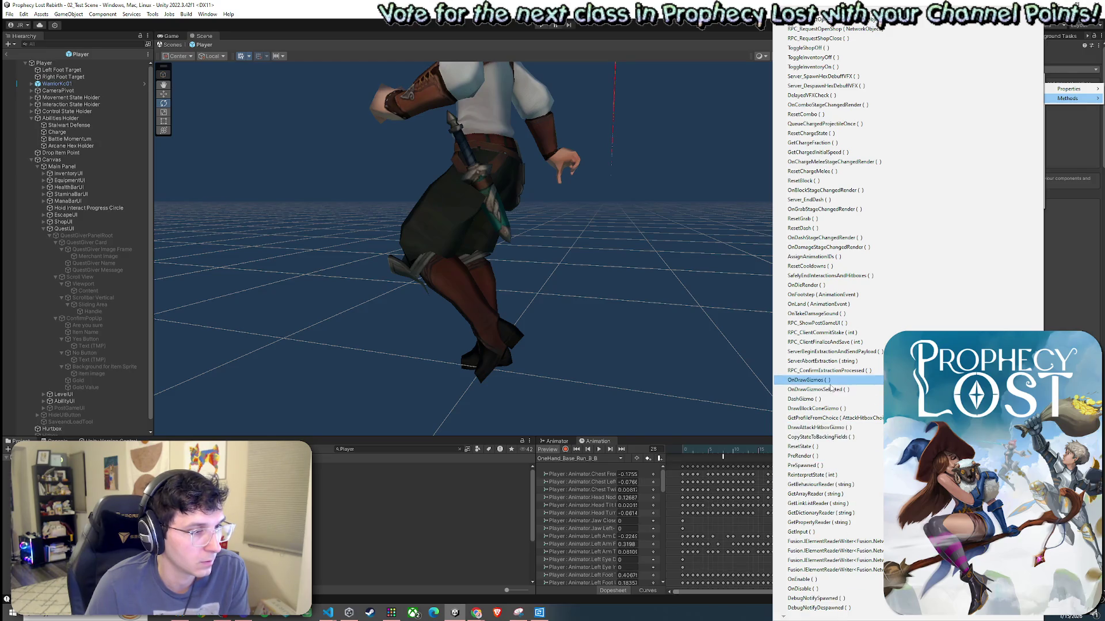
{"action": "left_click", "coordinate": [826, 295]}
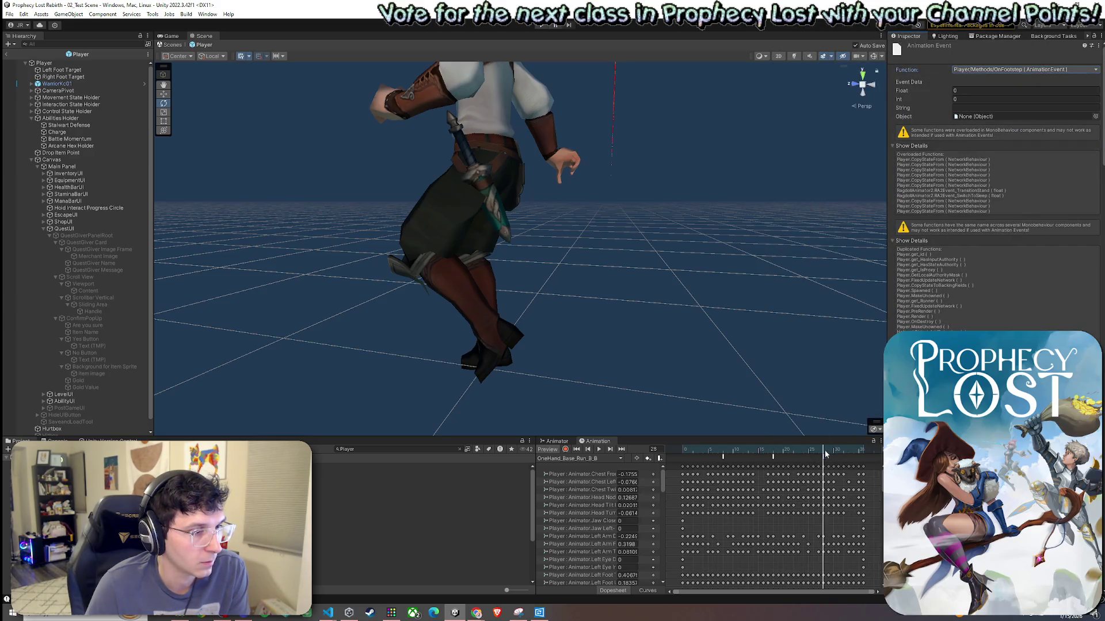
{"action": "mouse_move", "coordinate": [822, 453]}
{"action": "left_mouse_down"}
{"action": "mouse_move", "coordinate": [837, 453]}
{"action": "mouse_move", "coordinate": [747, 460]}
{"action": "mouse_move", "coordinate": [768, 475]}
{"action": "left_mouse_up"}
{"action": "left_click_drag", "start_coordinate": [783, 478], "coordinate": [863, 493]}
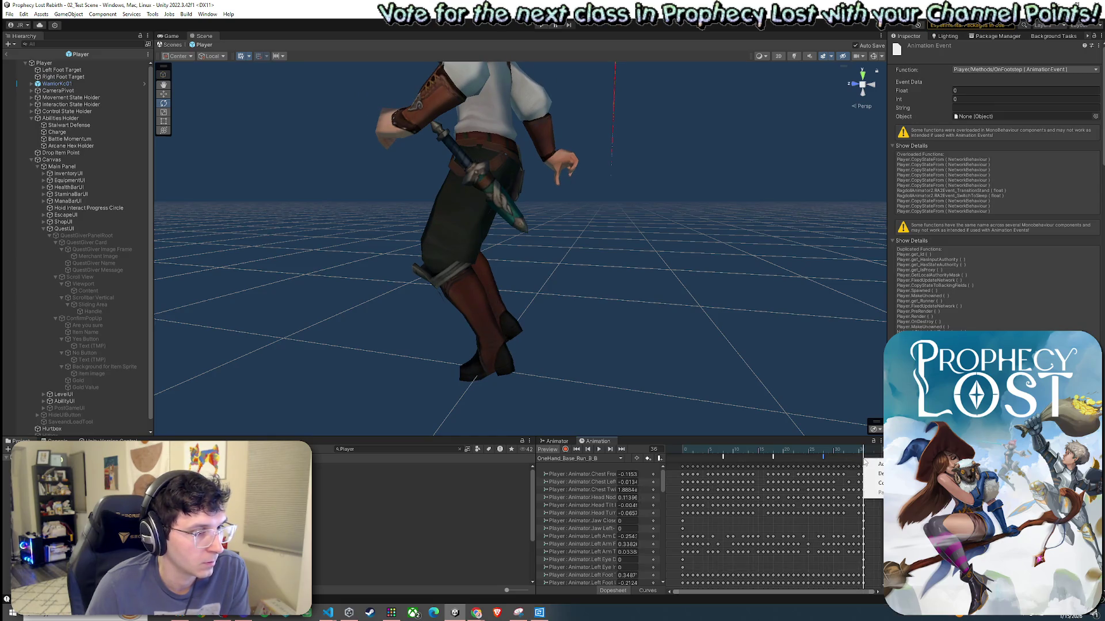
Add an event at frame 30 of OneHand_Base_Run_B_B and set its function to Player > Methods > OnFootstep.
{"action": "left_click", "coordinate": [876, 464]}
{"action": "left_click", "coordinate": [990, 70]}
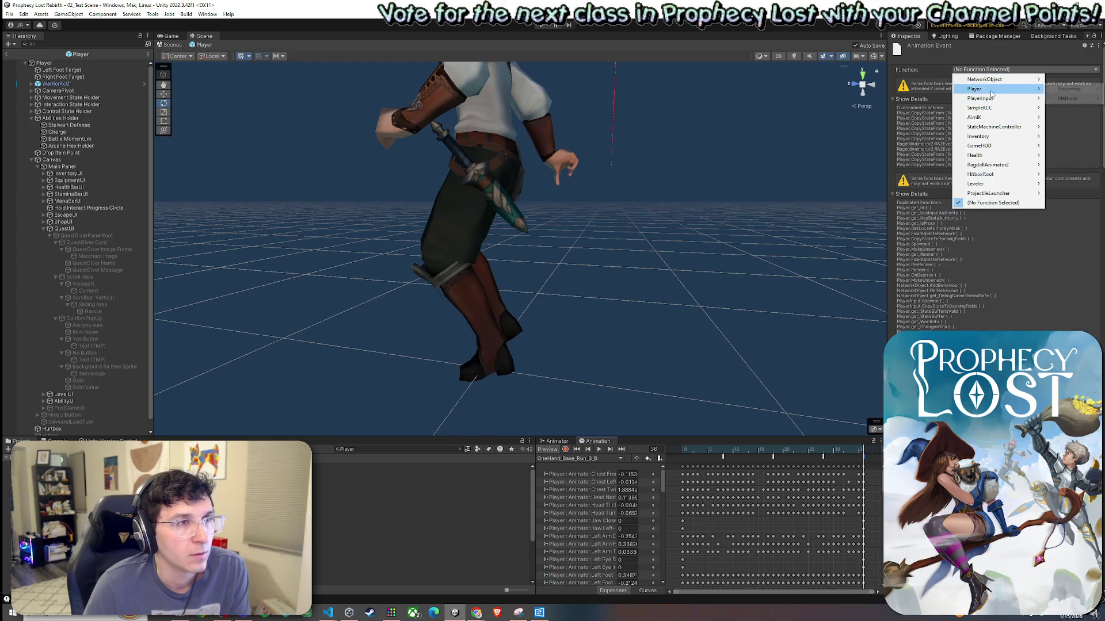
{"action": "mouse_move", "coordinate": [1066, 94]}
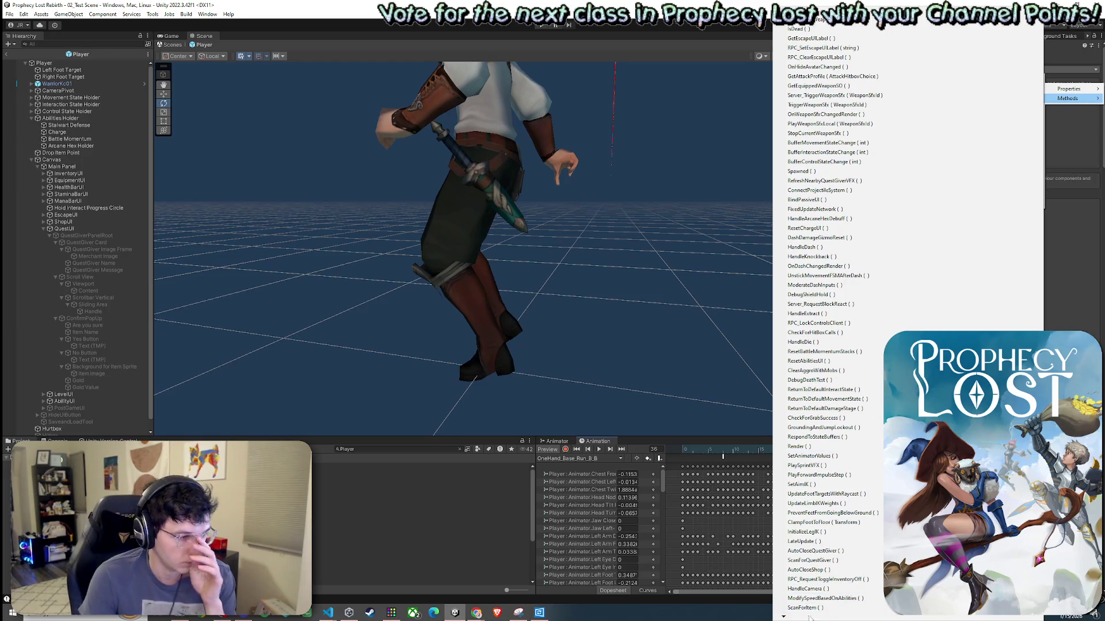
{"action": "scroll", "coordinate": [817, 460], "scroll_direction": "down", "scroll_amount": 3}
{"action": "scroll", "coordinate": [805, 618], "scroll_direction": "down", "scroll_amount": 6}
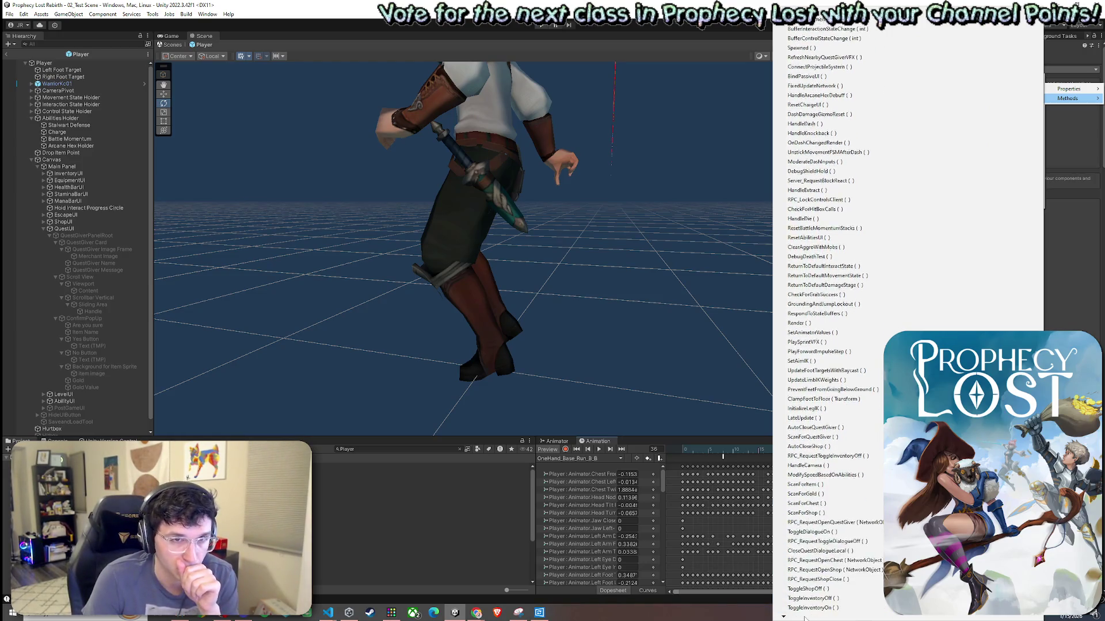
{"action": "scroll", "coordinate": [804, 617], "scroll_direction": "down", "scroll_amount": 6}
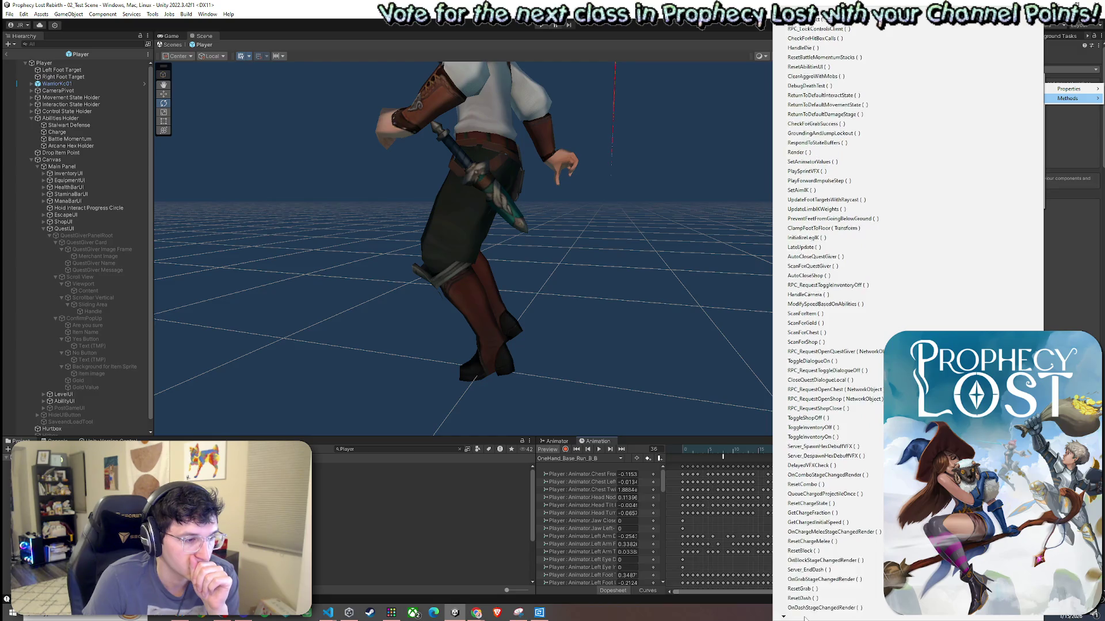
{"action": "scroll", "coordinate": [805, 618], "scroll_direction": "down", "scroll_amount": 6}
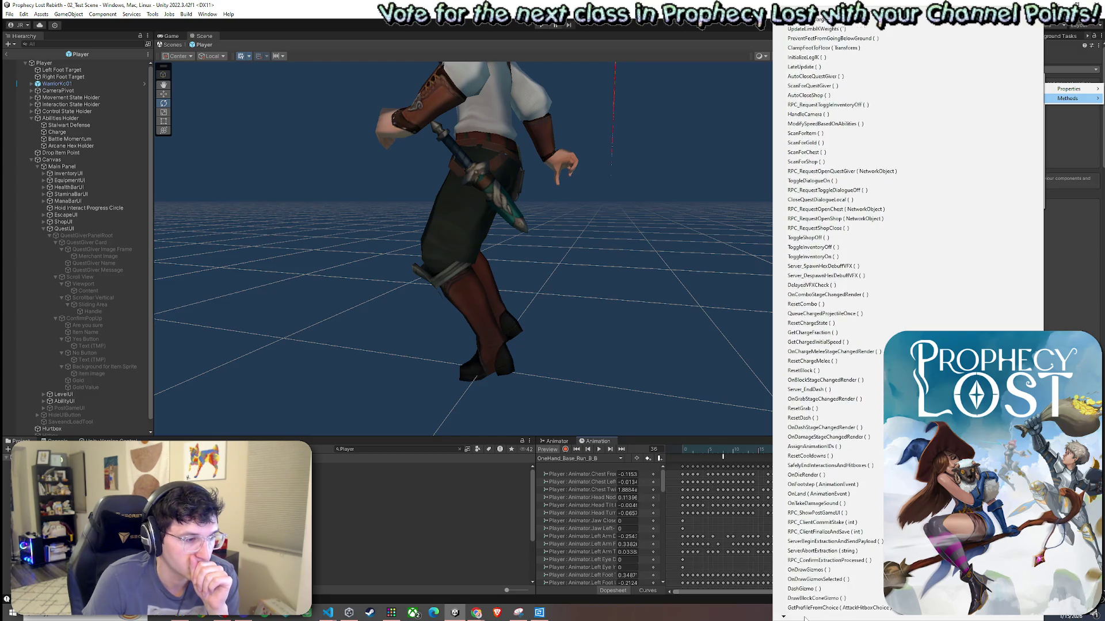
{"action": "scroll", "coordinate": [804, 618], "scroll_direction": "down", "scroll_amount": 3}
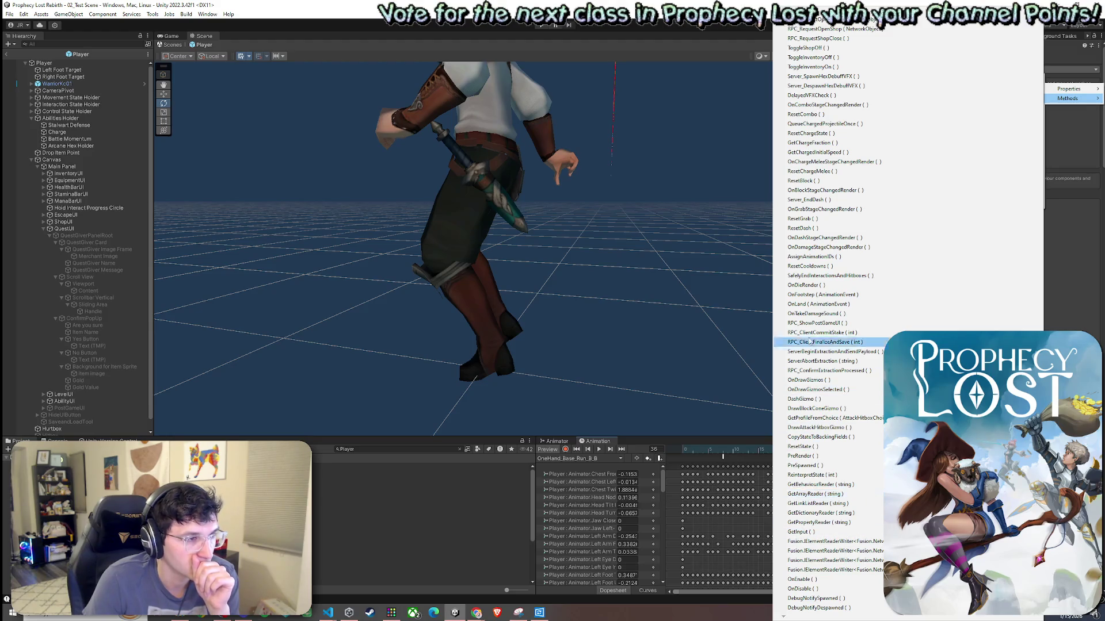
{"action": "left_click", "coordinate": [814, 295]}
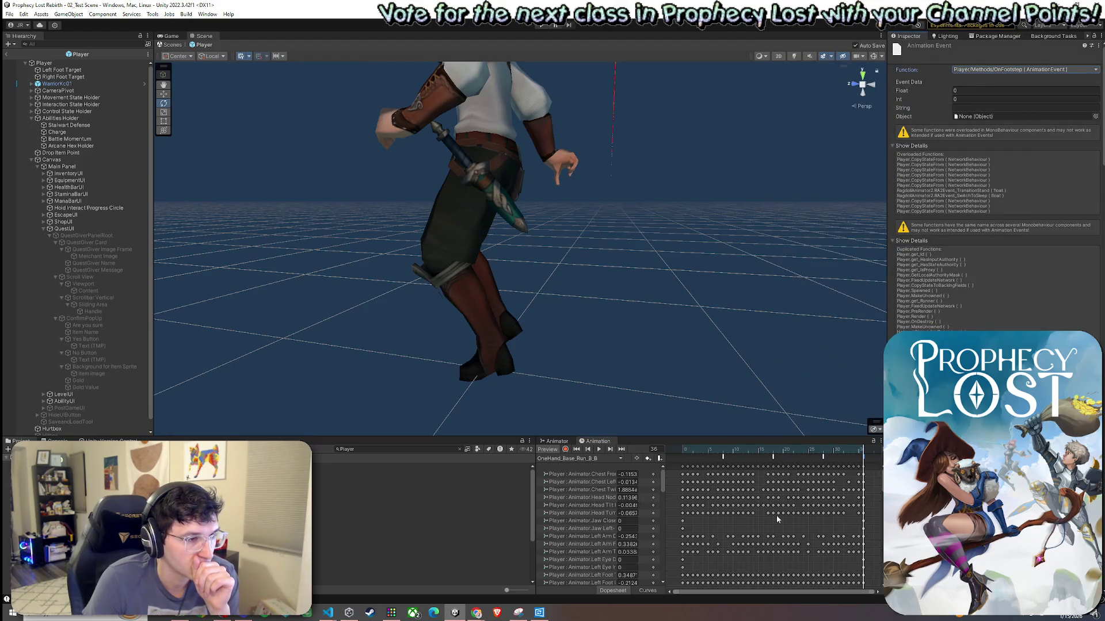
{"action": "left_click", "coordinate": [626, 459]}
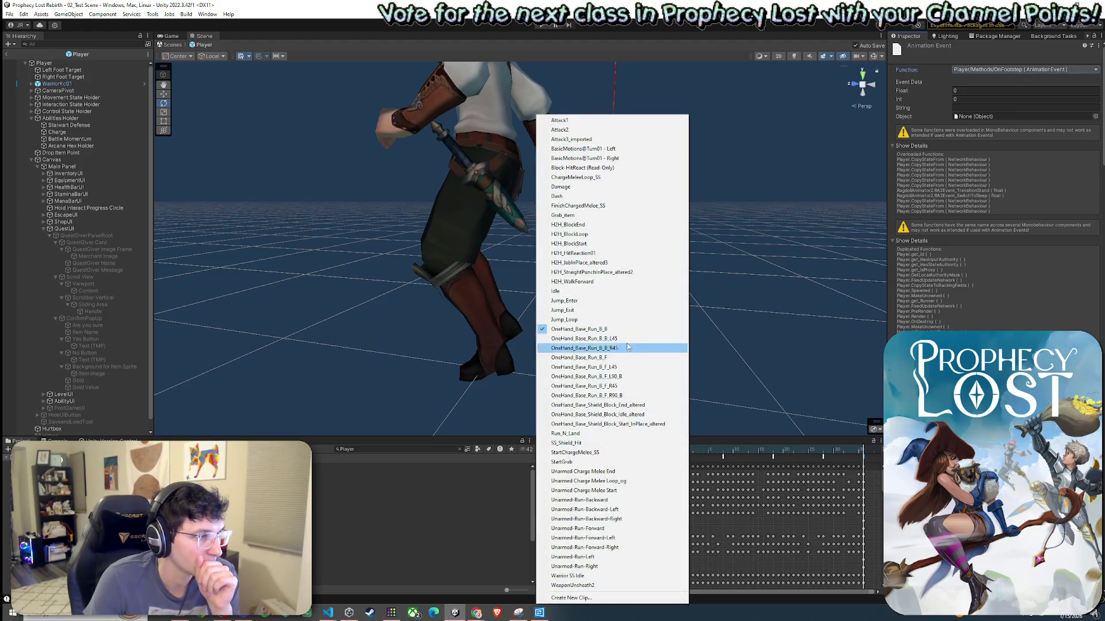
Switch to the OneHand_Base_Run_B_B_L45 clip and move the preview to its footfall at frame 8.
{"action": "left_click", "coordinate": [575, 339]}
{"action": "left_click_drag", "start_coordinate": [684, 450], "coordinate": [681, 450]}
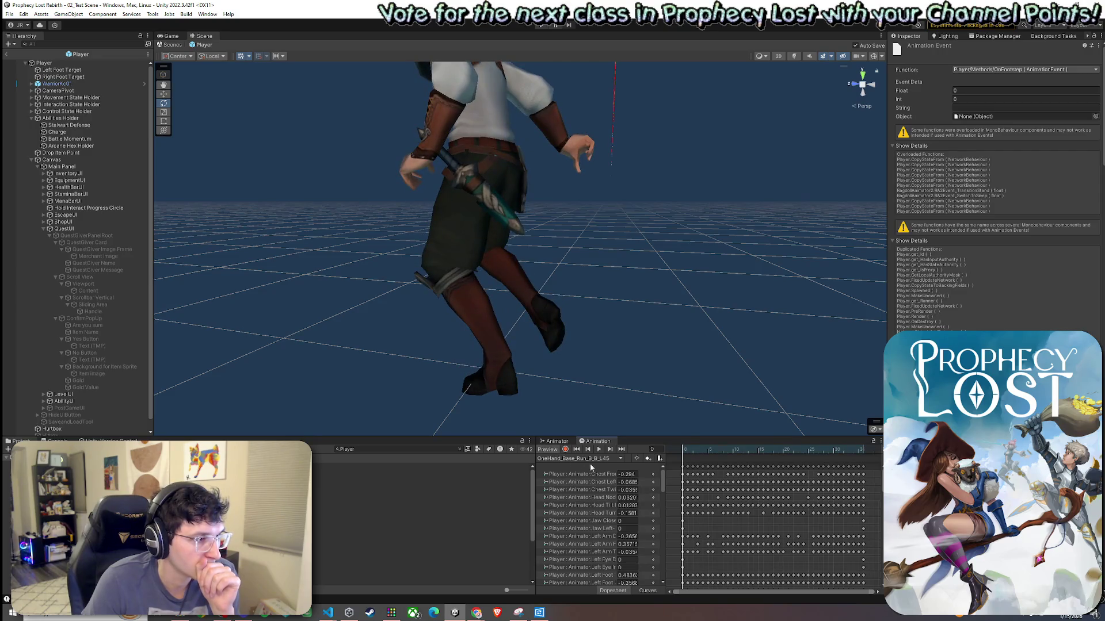
{"action": "left_click", "coordinate": [592, 460]}
{"action": "left_click", "coordinate": [610, 338]}
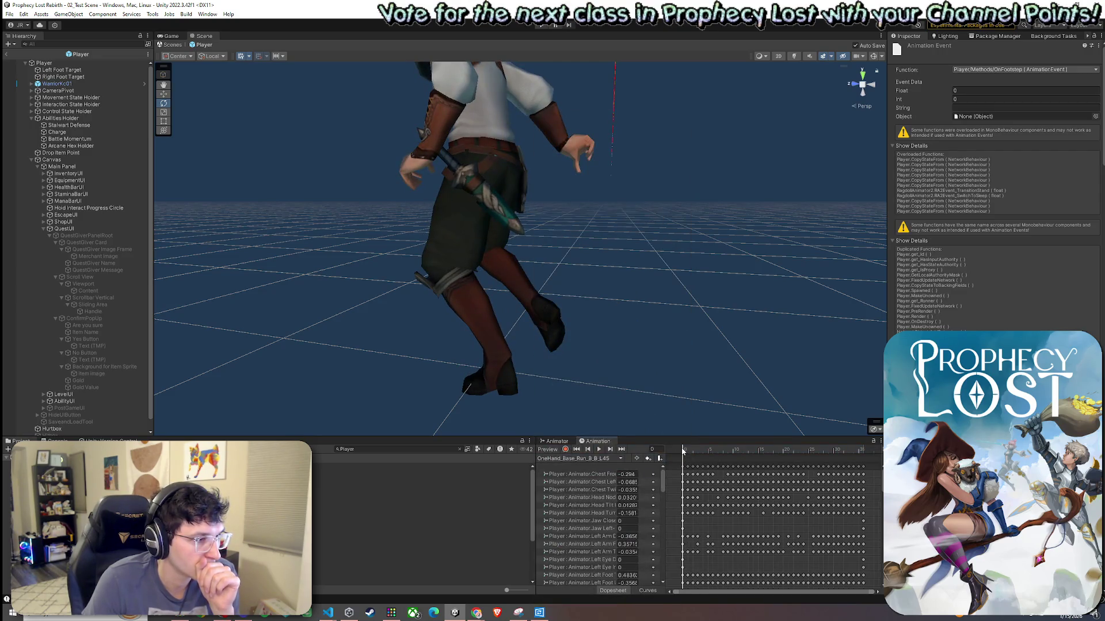
{"action": "left_click_drag", "start_coordinate": [685, 450], "coordinate": [723, 449]}
Set the frame 8 event's function to OnFootstep and advance the preview to the next footfall.
{"action": "left_click", "coordinate": [1024, 69]}
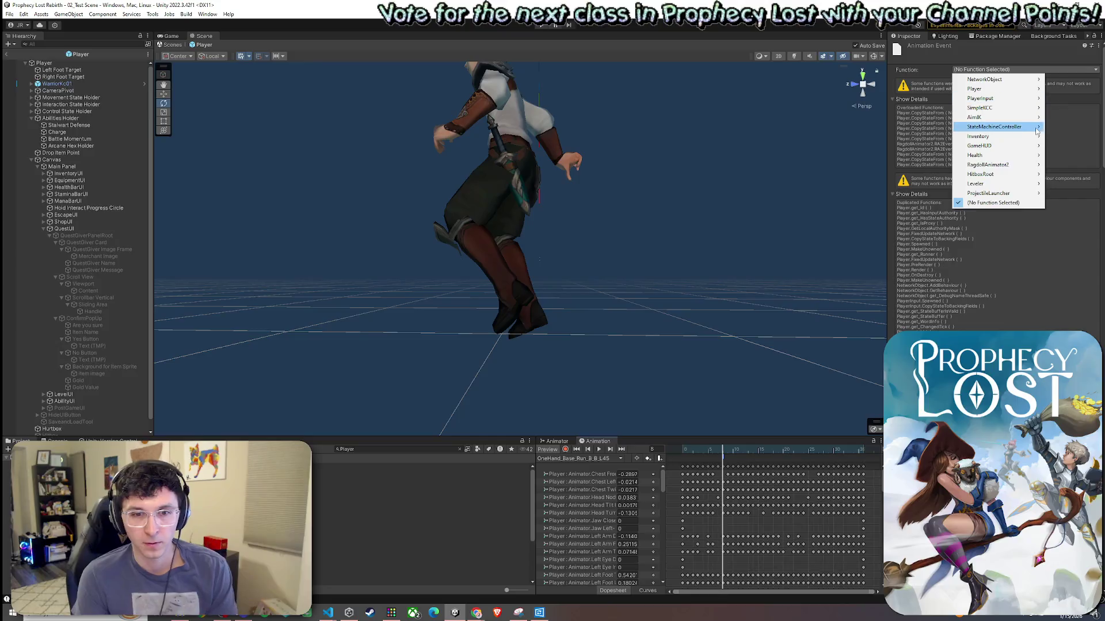
{"action": "mouse_move", "coordinate": [1039, 131]}
{"action": "mouse_move", "coordinate": [1030, 88]}
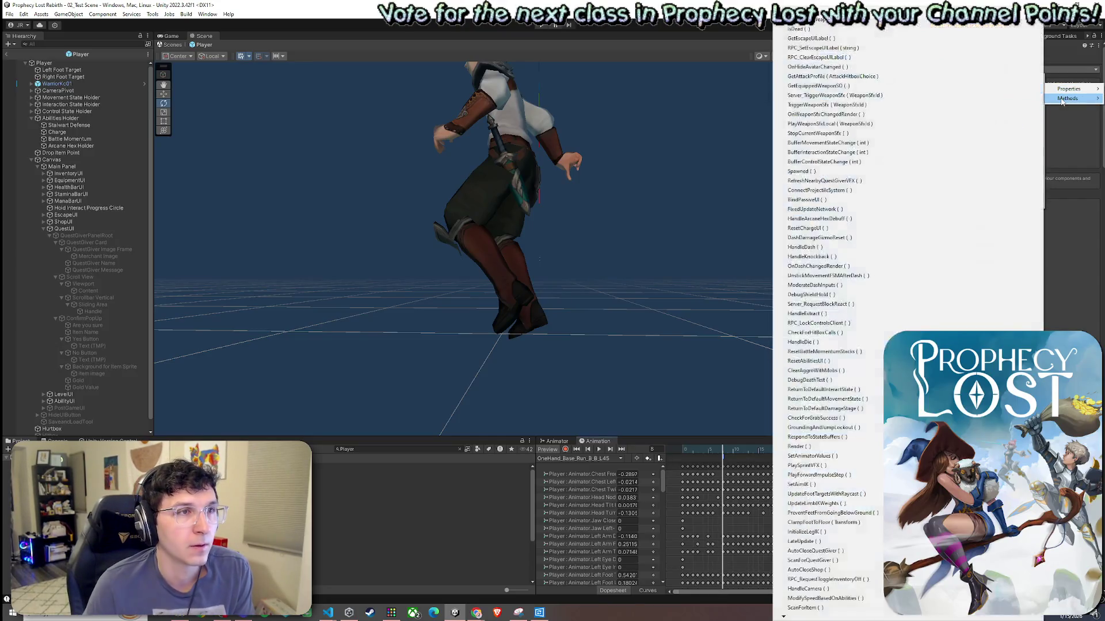
{"action": "mouse_move", "coordinate": [988, 90]}
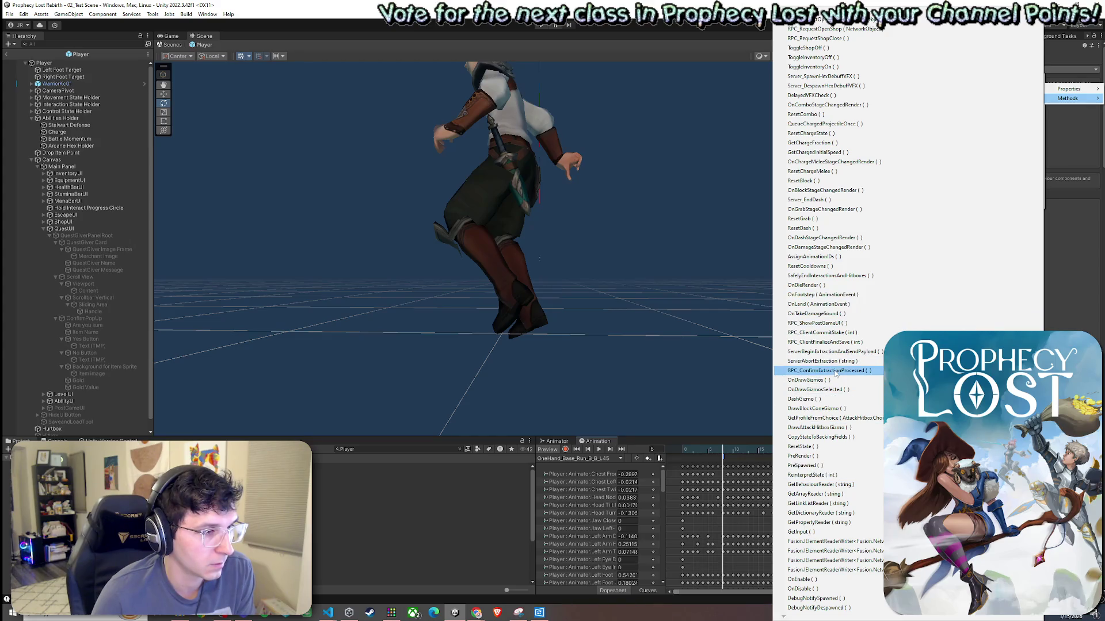
{"action": "left_click", "coordinate": [821, 298]}
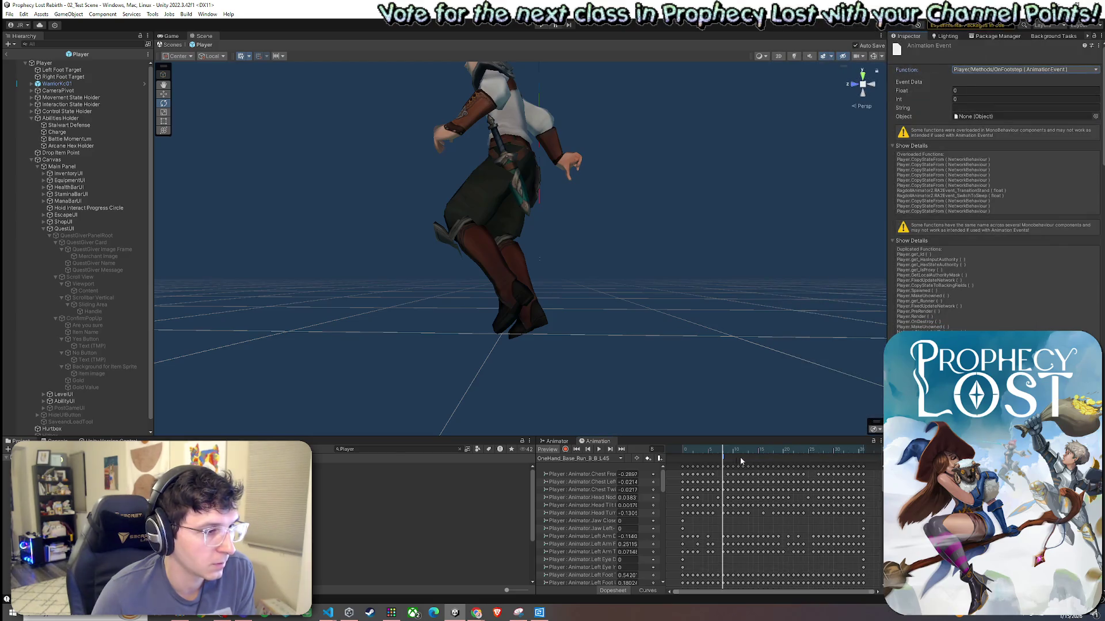
{"action": "left_click_drag", "start_coordinate": [724, 453], "coordinate": [774, 461]}
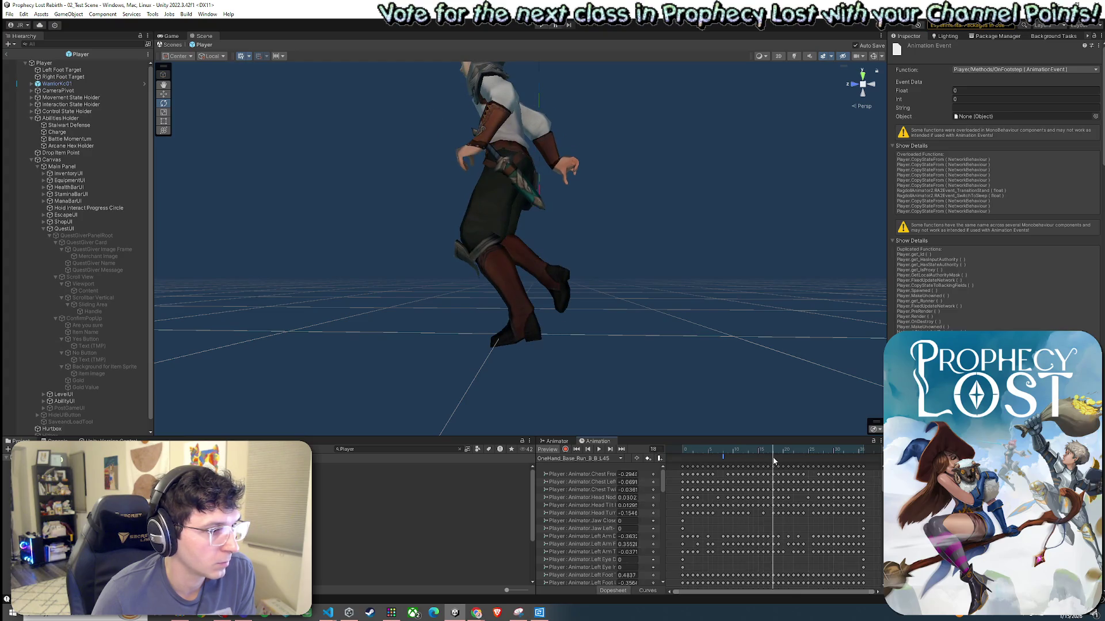
Add an animation event at the next footfall, assign it OnFootstep, and scrub to check timing.
{"action": "right_click", "coordinate": [774, 461]}
{"action": "left_click", "coordinate": [787, 459]}
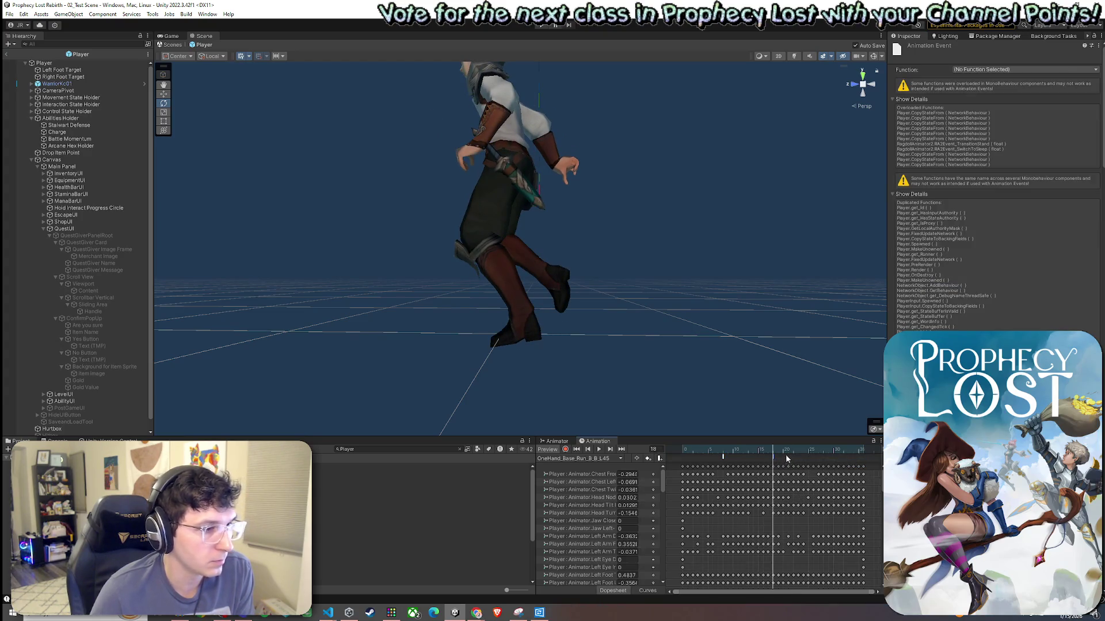
{"action": "left_click", "coordinate": [983, 69]}
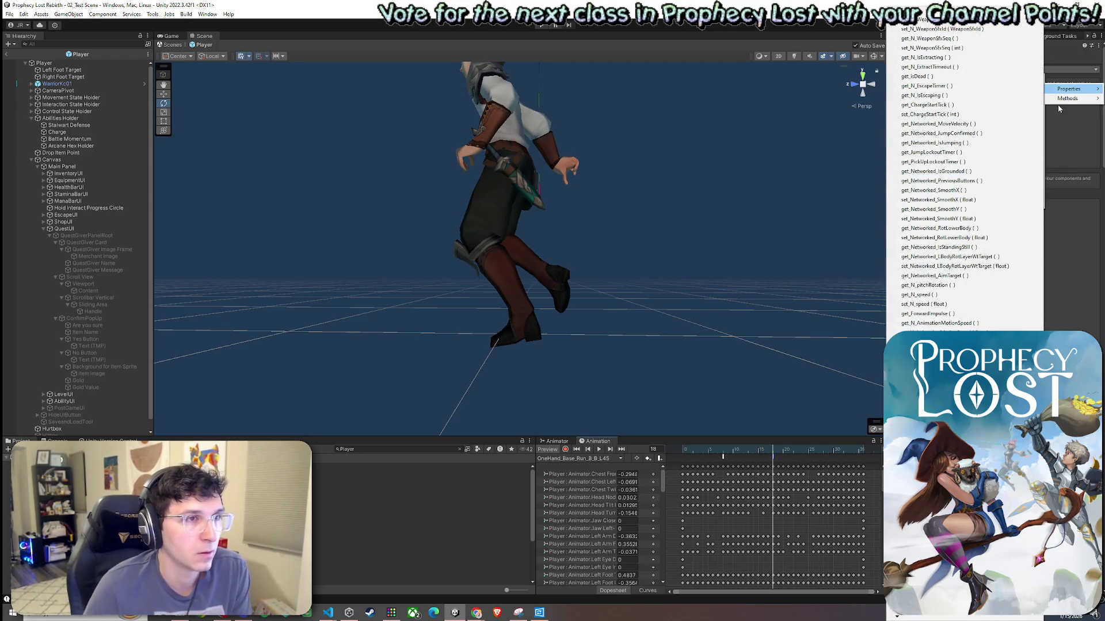
{"action": "key", "text": "Escape"}
{"action": "key", "text": "Escape"}
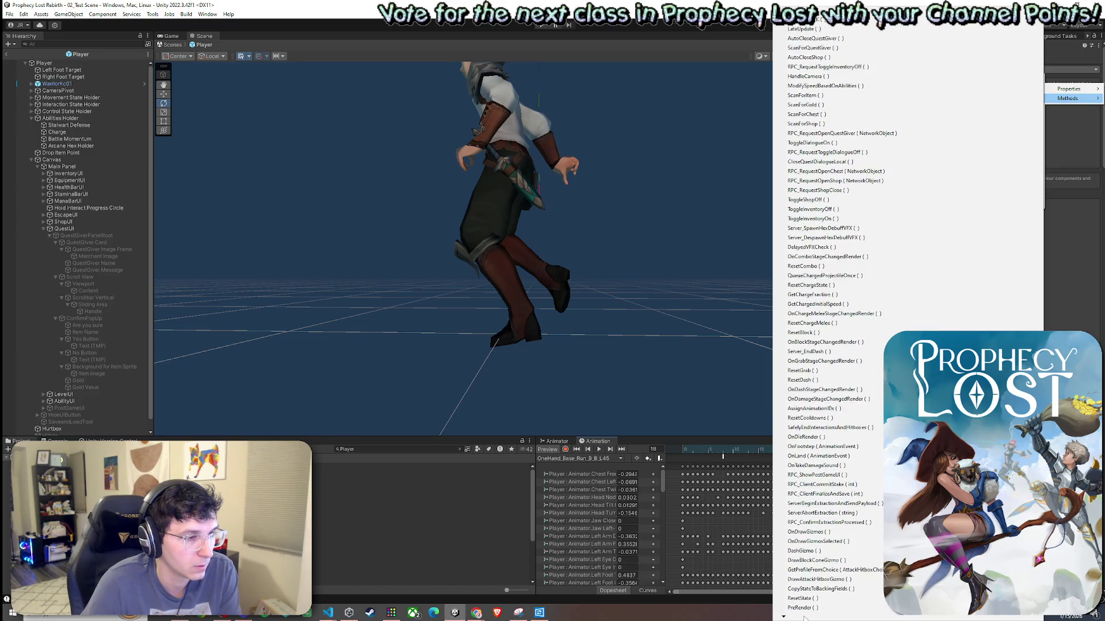
{"action": "left_click", "coordinate": [857, 410]}
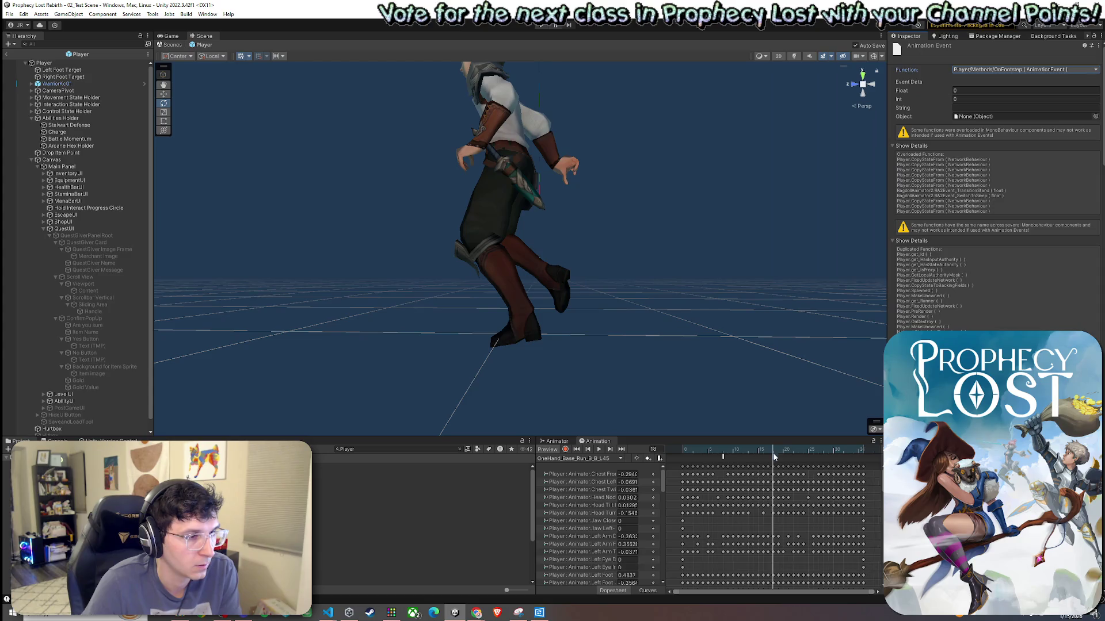
{"action": "mouse_move", "coordinate": [772, 453]}
{"action": "left_mouse_down"}
{"action": "mouse_move", "coordinate": [680, 454]}
{"action": "mouse_move", "coordinate": [815, 479]}
{"action": "left_mouse_up"}
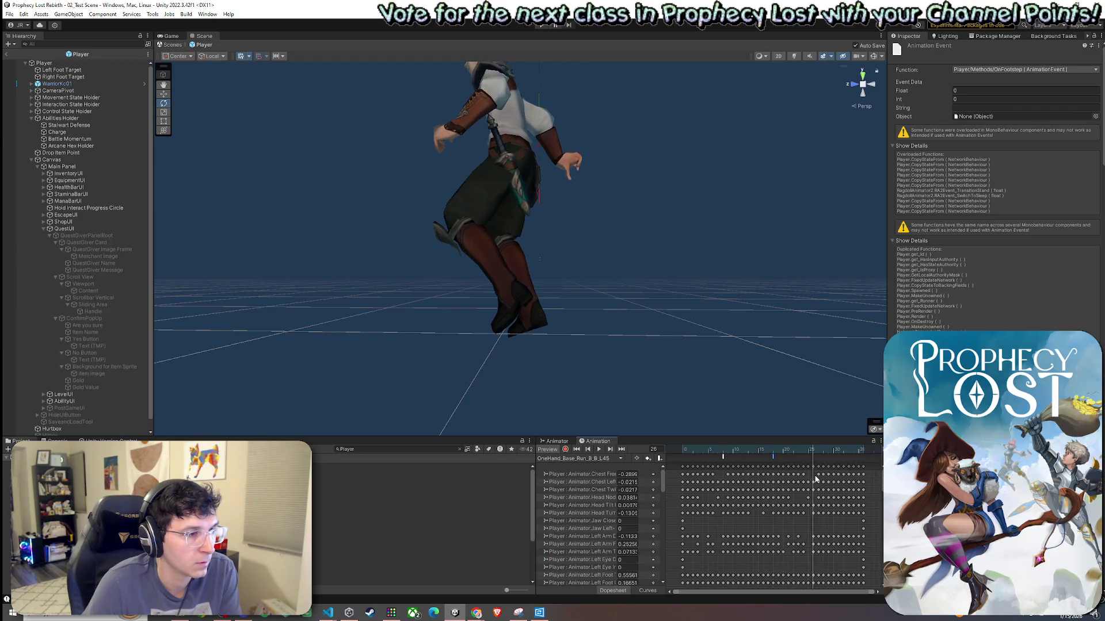
{"action": "mouse_move", "coordinate": [815, 478]}
{"action": "left_mouse_down"}
{"action": "mouse_move", "coordinate": [750, 474]}
{"action": "mouse_move", "coordinate": [822, 486]}
{"action": "left_mouse_up"}
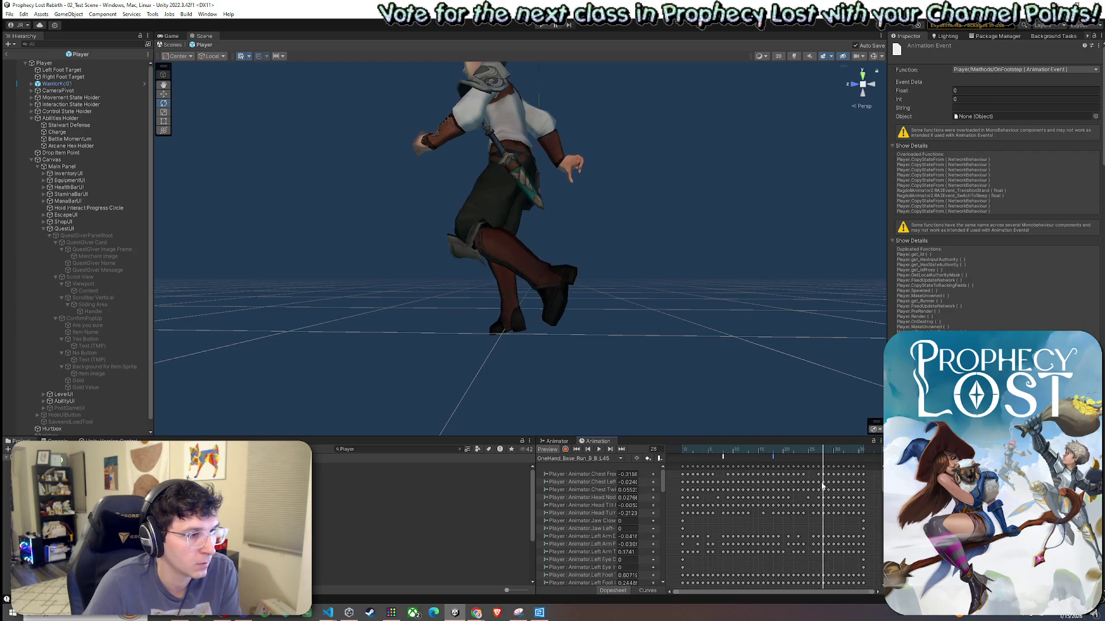
Add another event on the timeline and set its Function to Player > Methods > OnFootstep.
{"action": "right_click", "coordinate": [824, 462]}
{"action": "left_click", "coordinate": [851, 467]}
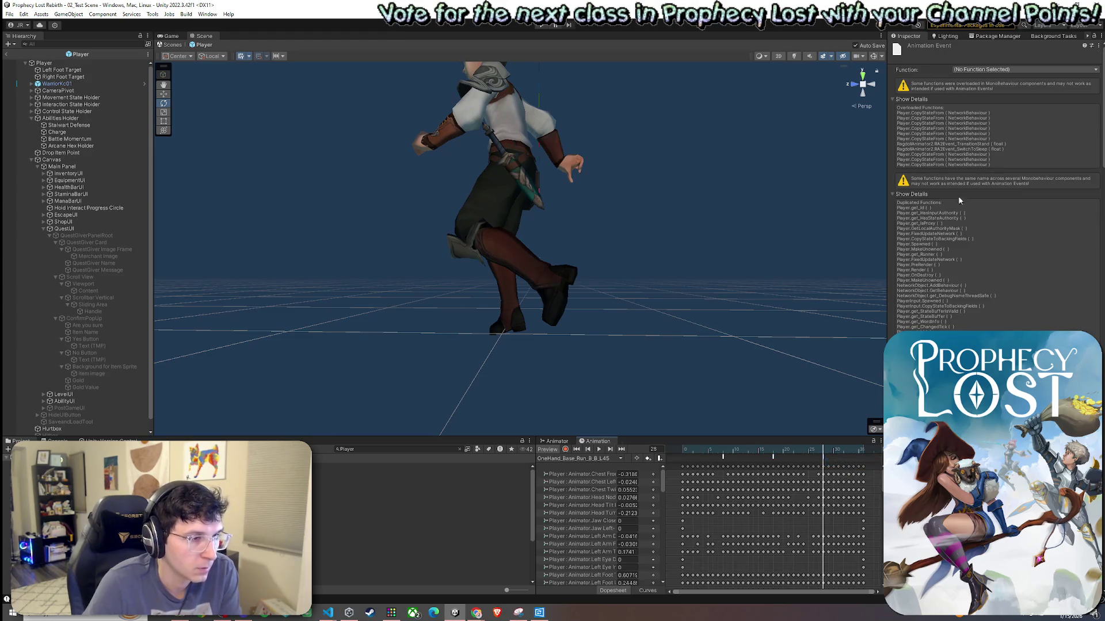
{"action": "left_click", "coordinate": [999, 69]}
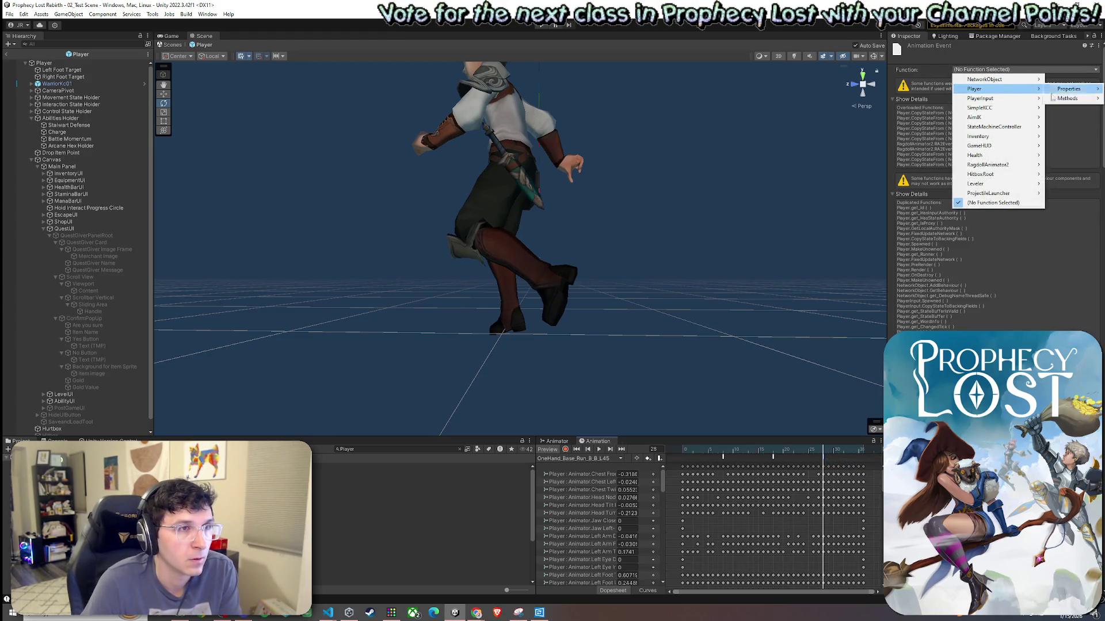
{"action": "mouse_move", "coordinate": [788, 618]}
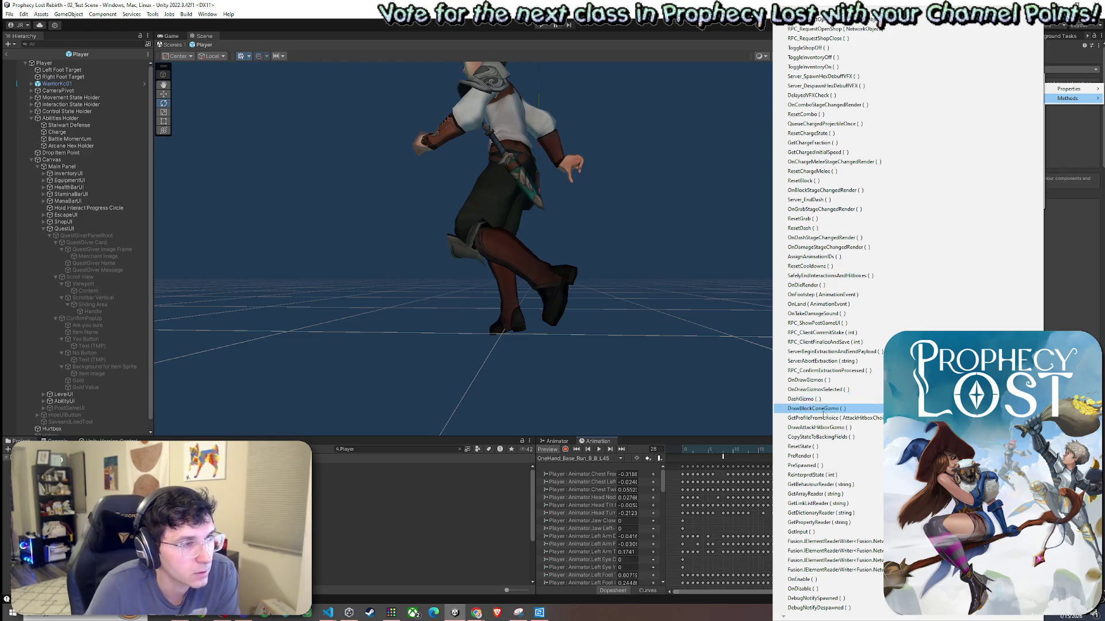
{"action": "left_click", "coordinate": [811, 295]}
{"action": "mouse_move", "coordinate": [820, 455]}
{"action": "left_mouse_down"}
{"action": "mouse_move", "coordinate": [690, 456]}
{"action": "mouse_move", "coordinate": [781, 452]}
{"action": "mouse_move", "coordinate": [823, 466]}
{"action": "left_mouse_up"}
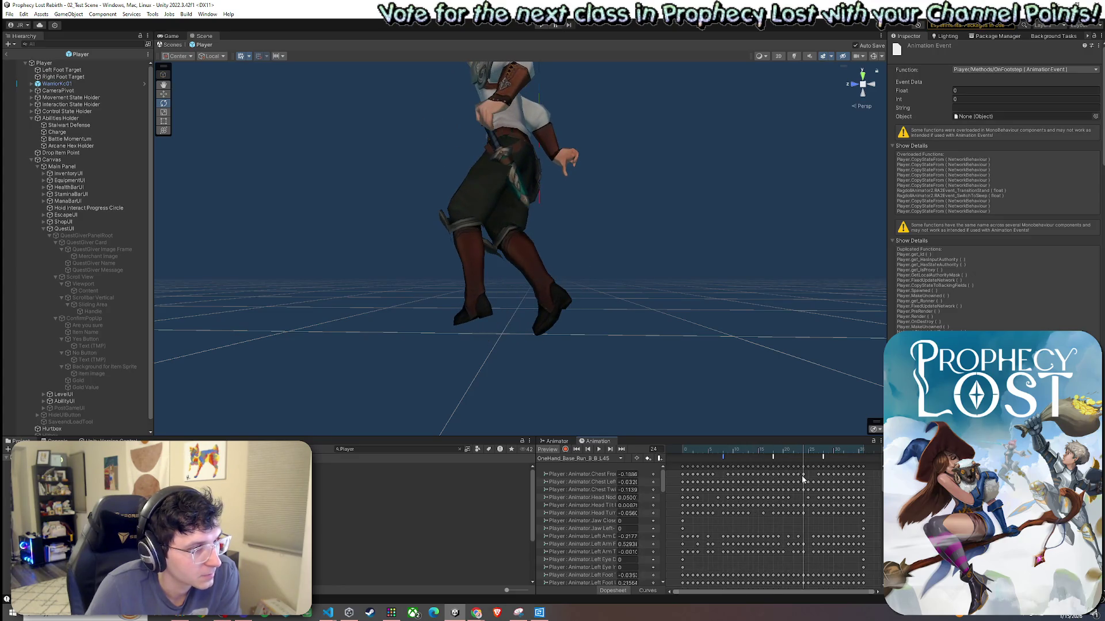
Scrub to the footfall near frame 35 and add an event there calling OnFootstep.
{"action": "left_click_drag", "start_coordinate": [803, 478], "coordinate": [807, 480]}
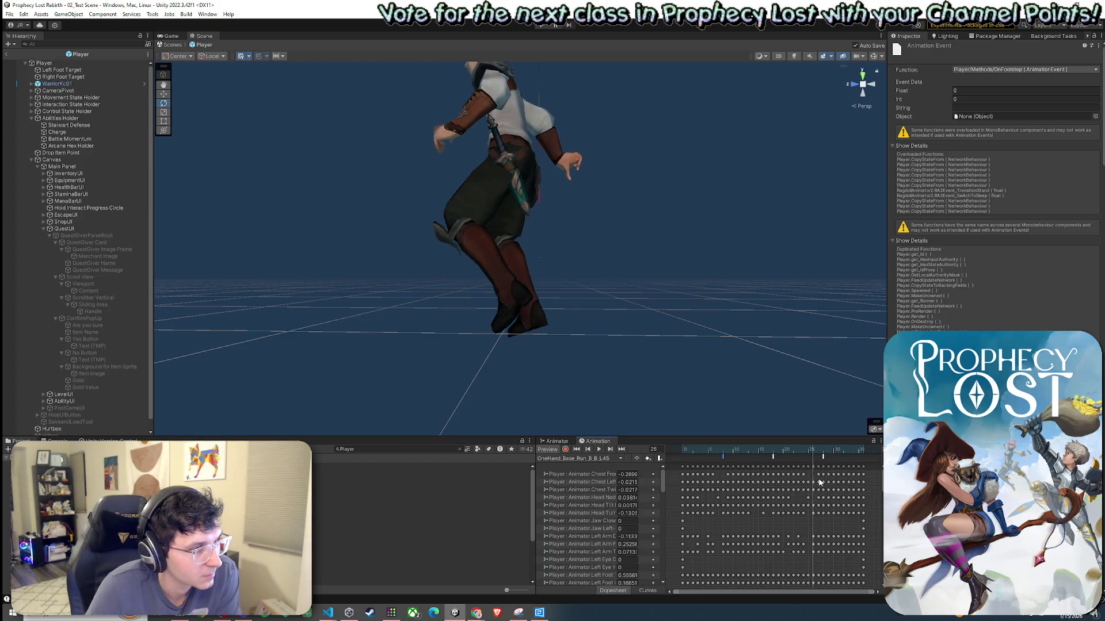
{"action": "mouse_move", "coordinate": [823, 485]}
{"action": "left_mouse_down"}
{"action": "mouse_move", "coordinate": [846, 489]}
{"action": "mouse_move", "coordinate": [781, 486]}
{"action": "mouse_move", "coordinate": [818, 495]}
{"action": "left_mouse_up"}
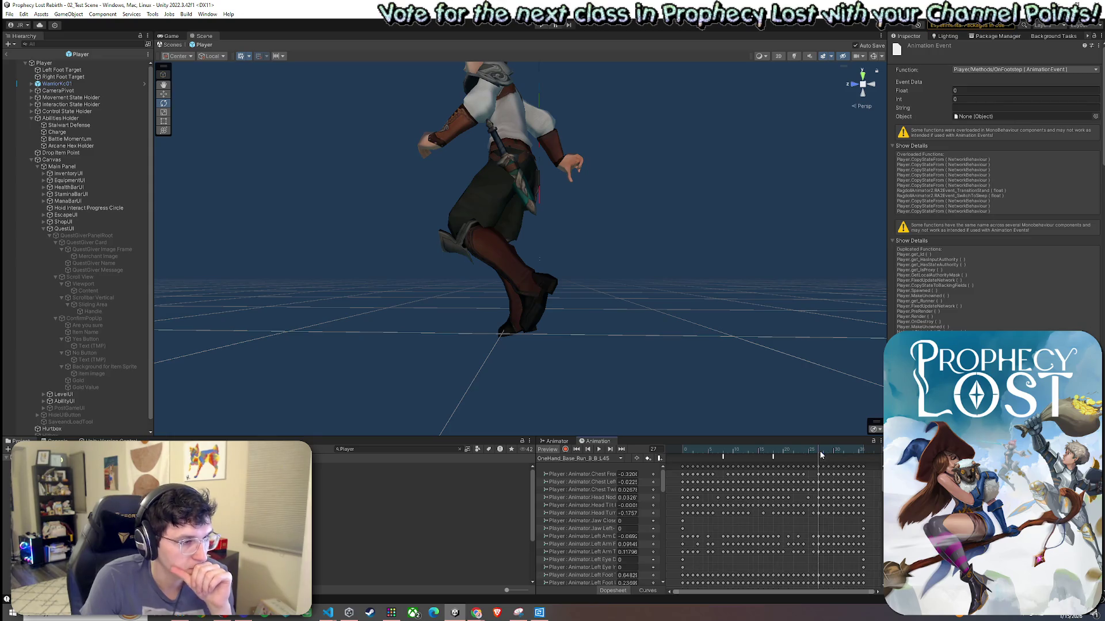
{"action": "left_click_drag", "start_coordinate": [821, 454], "coordinate": [863, 461]}
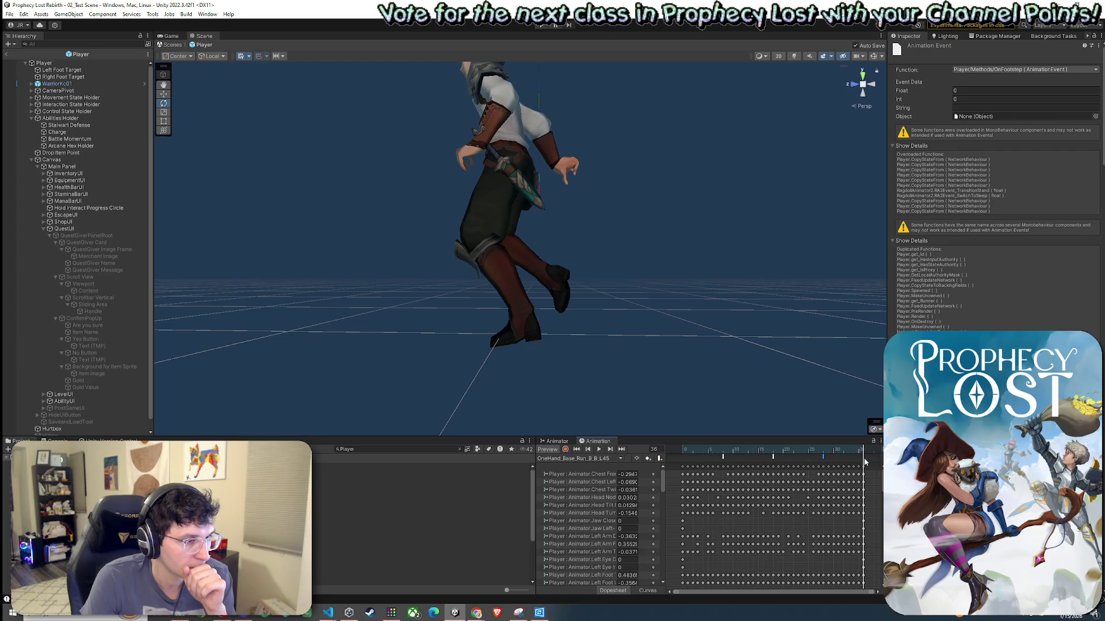
{"action": "right_click", "coordinate": [863, 462]}
{"action": "left_click", "coordinate": [869, 471]}
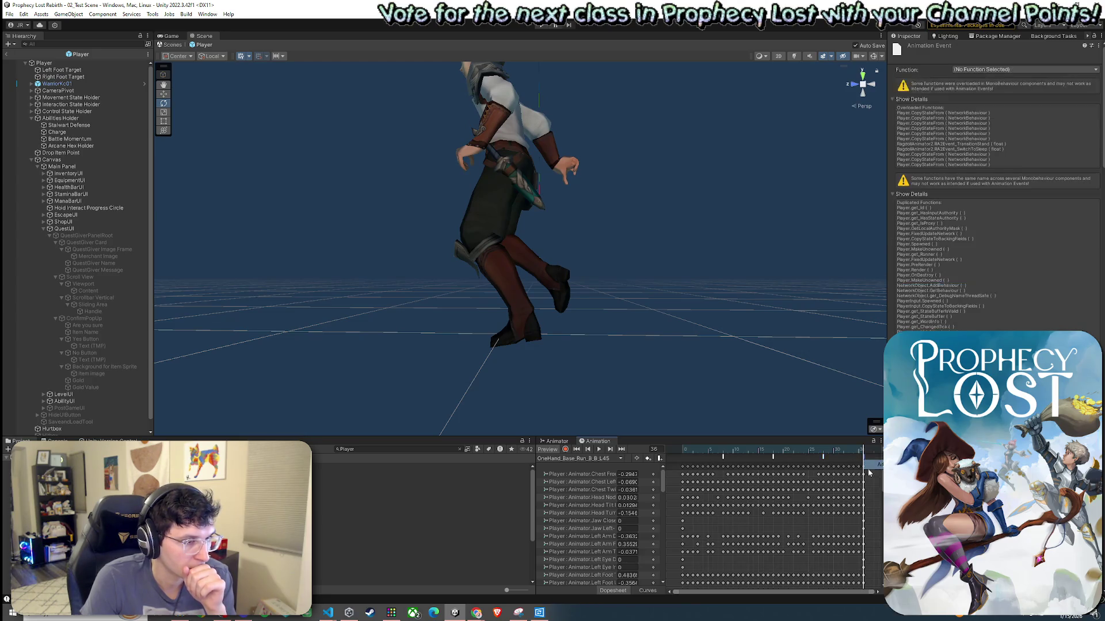
{"action": "left_click", "coordinate": [1016, 69]}
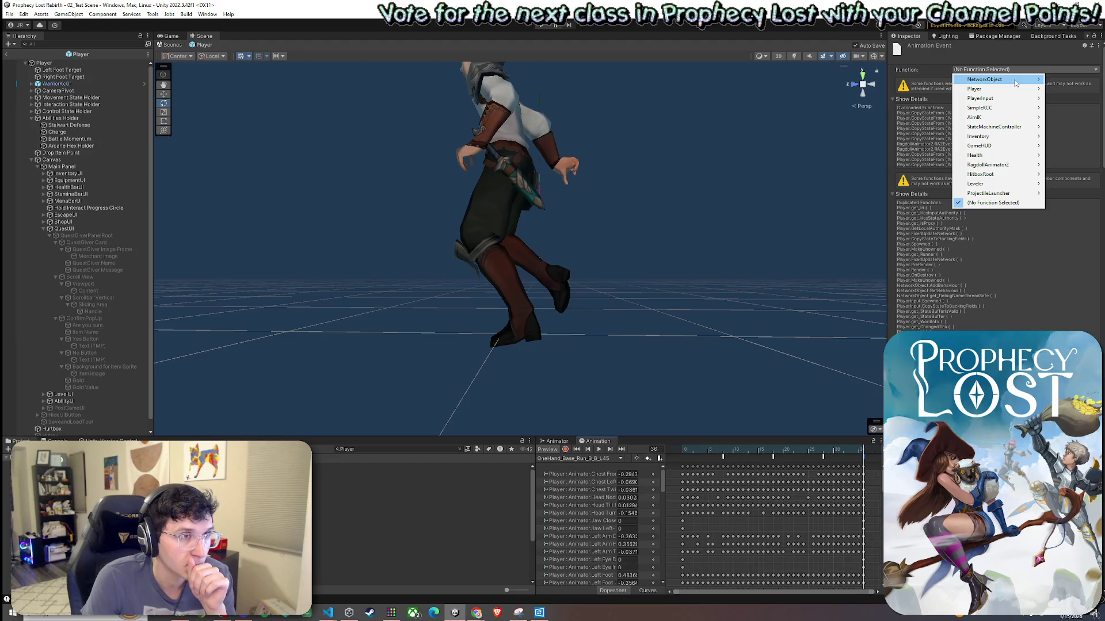
{"action": "mouse_move", "coordinate": [1016, 89]}
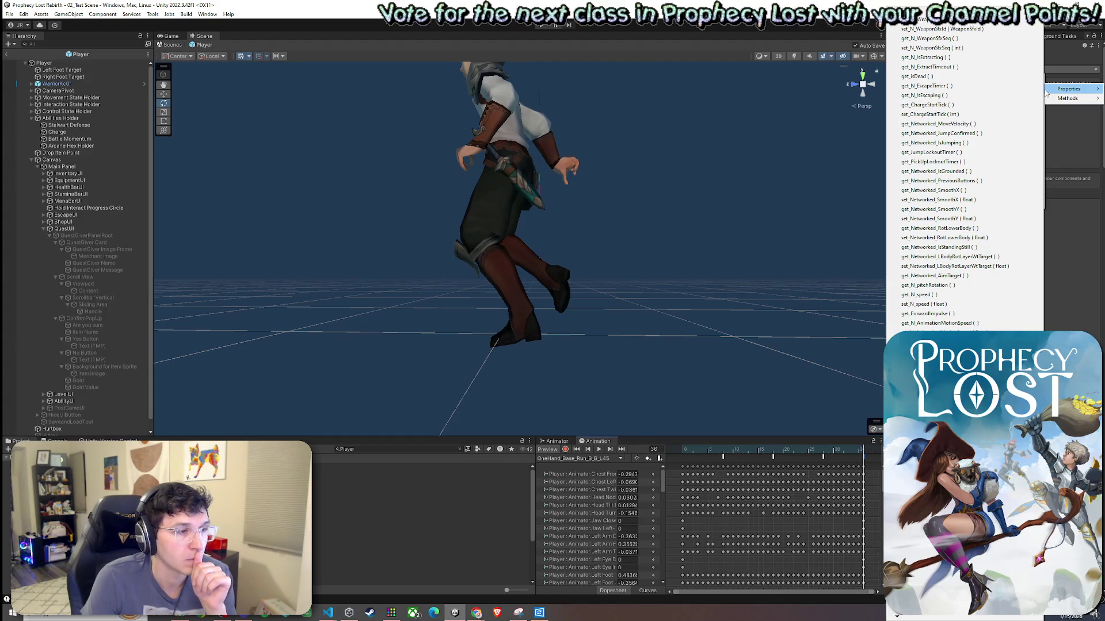
{"action": "mouse_move", "coordinate": [1067, 99]}
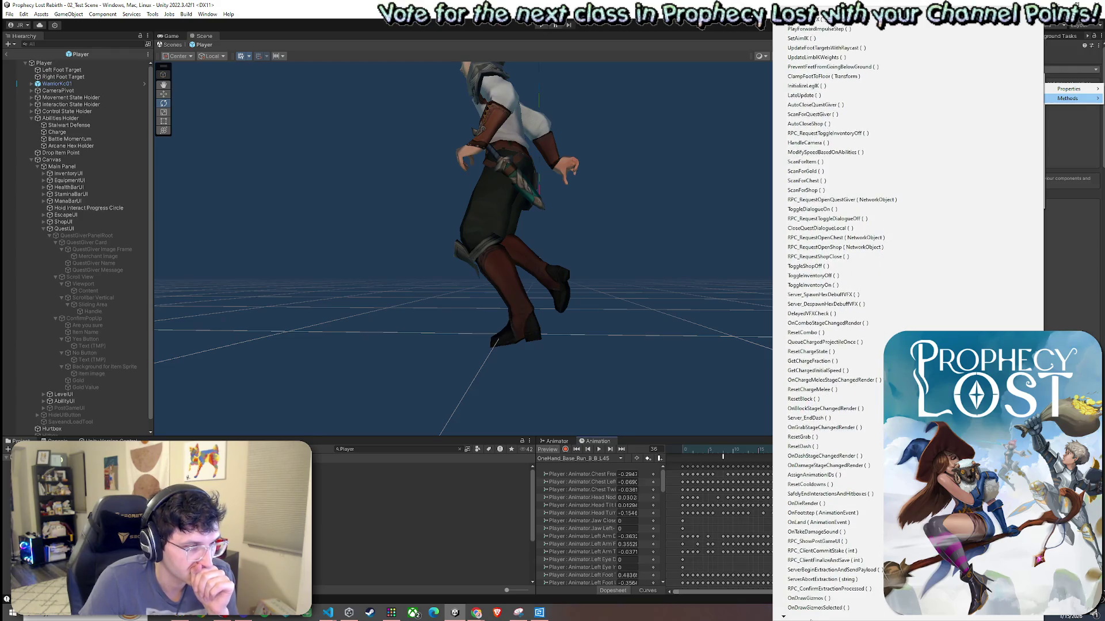
{"action": "left_click", "coordinate": [823, 513]}
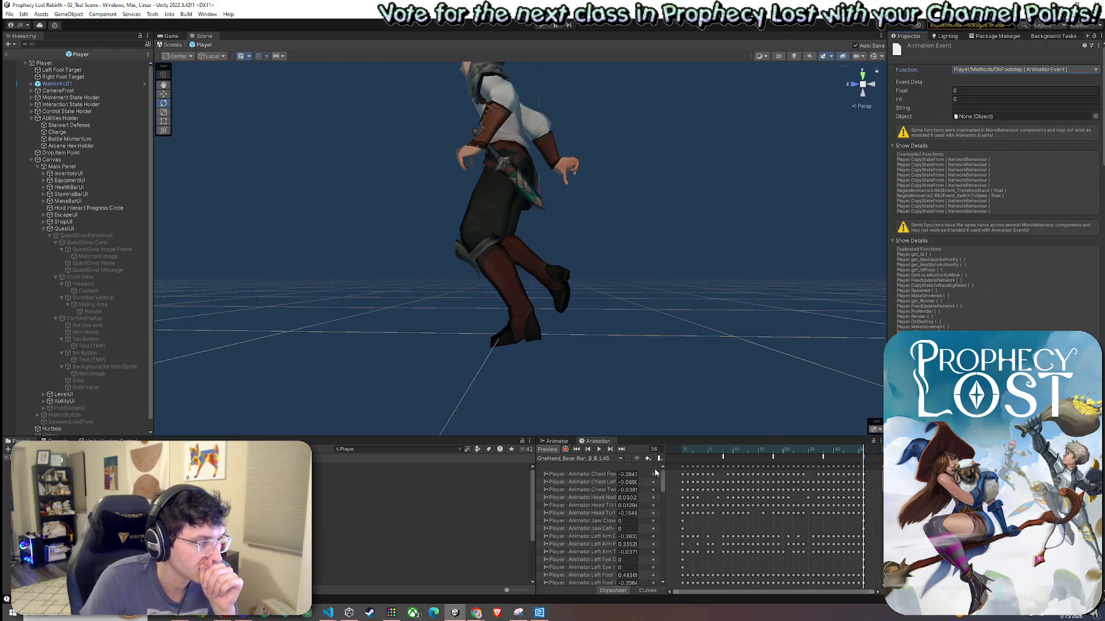
{"action": "left_click", "coordinate": [612, 459]}
Switch to the OneHand_Base_Run_B_B_R45 clip and bring the playhead back to its start.
{"action": "left_click", "coordinate": [610, 348]}
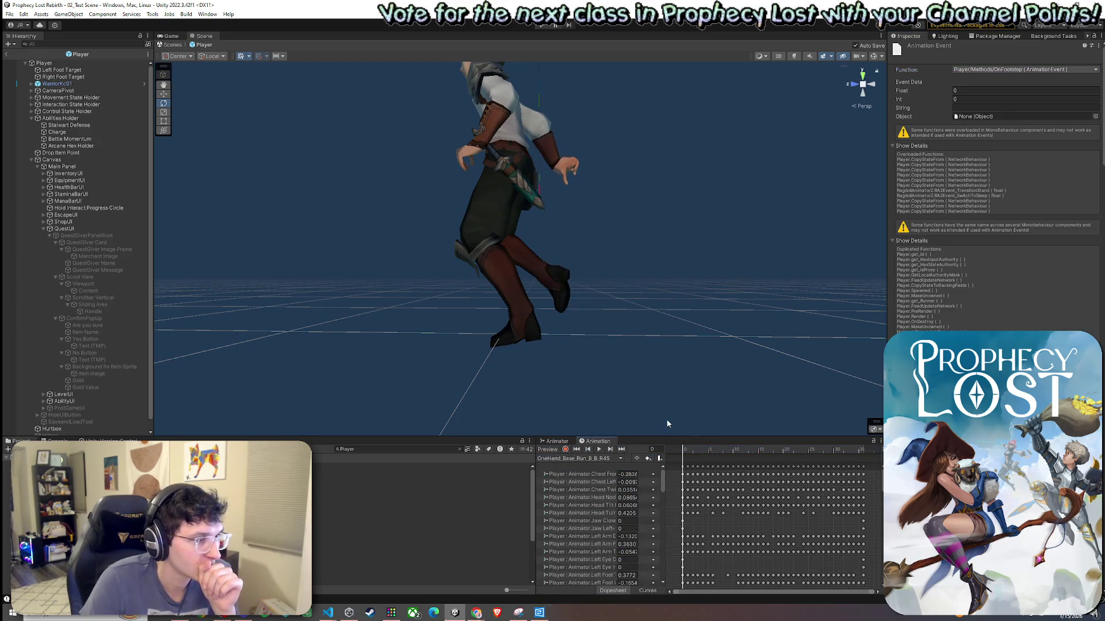
{"action": "left_click", "coordinate": [10, 14]}
{"action": "key", "text": "Escape"}
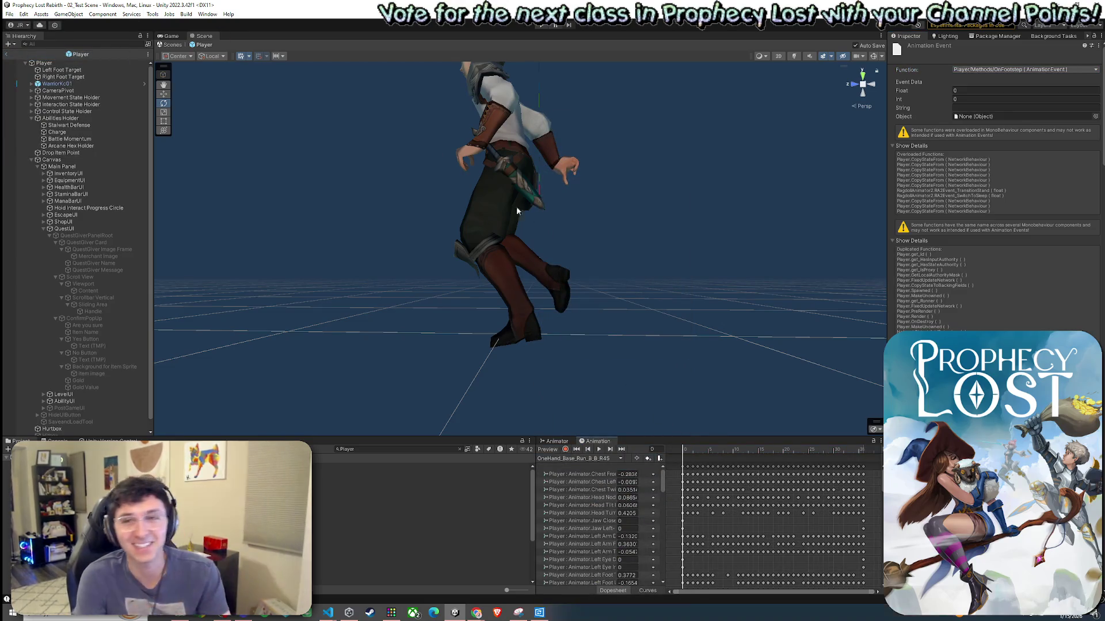
{"action": "left_click", "coordinate": [693, 452]}
{"action": "mouse_move", "coordinate": [693, 453]}
{"action": "left_mouse_down"}
{"action": "mouse_move", "coordinate": [676, 455]}
{"action": "mouse_move", "coordinate": [703, 459]}
{"action": "mouse_move", "coordinate": [669, 458]}
{"action": "mouse_move", "coordinate": [723, 471]}
{"action": "left_mouse_up"}
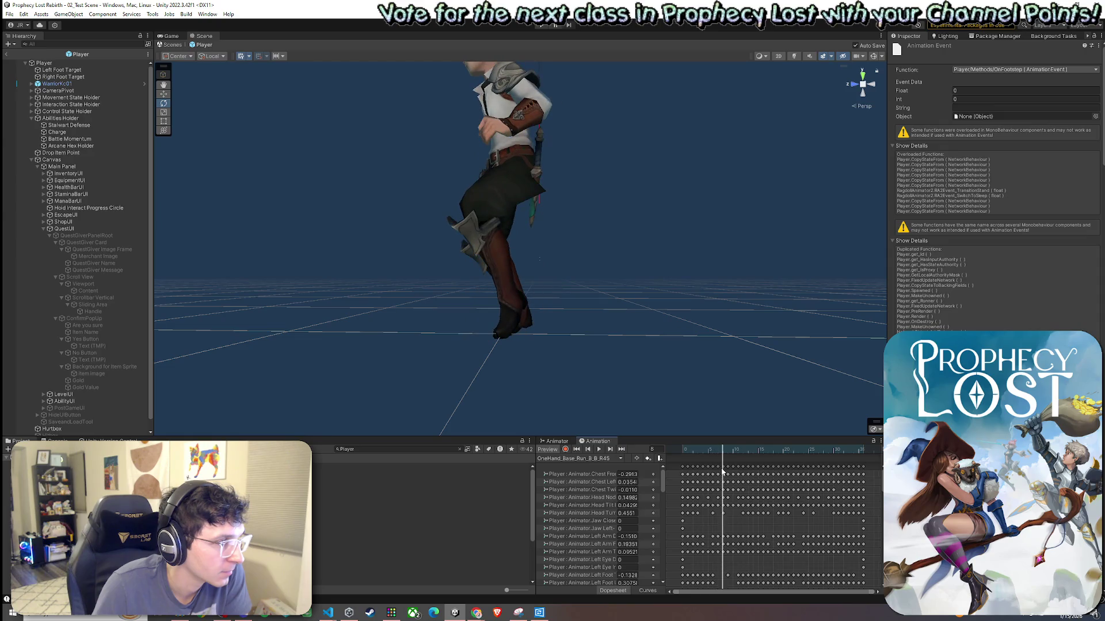
Add an animation event at frame 8 that calls OnFootstep.
{"action": "right_click", "coordinate": [722, 461]}
{"action": "left_click", "coordinate": [742, 465]}
{"action": "left_click", "coordinate": [989, 69]}
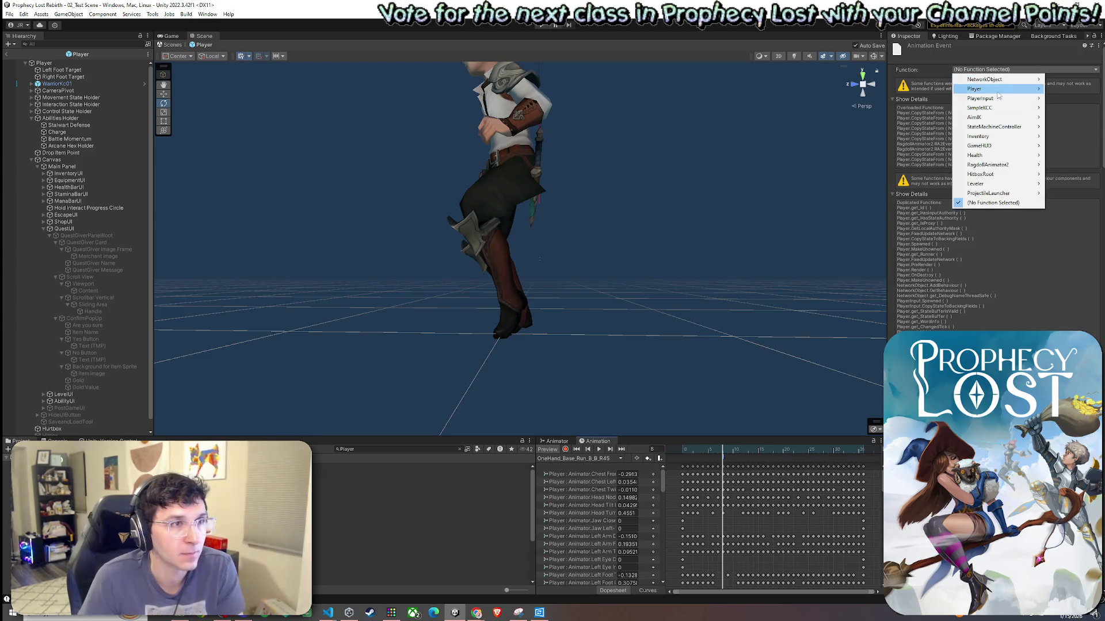
{"action": "mouse_move", "coordinate": [998, 92]}
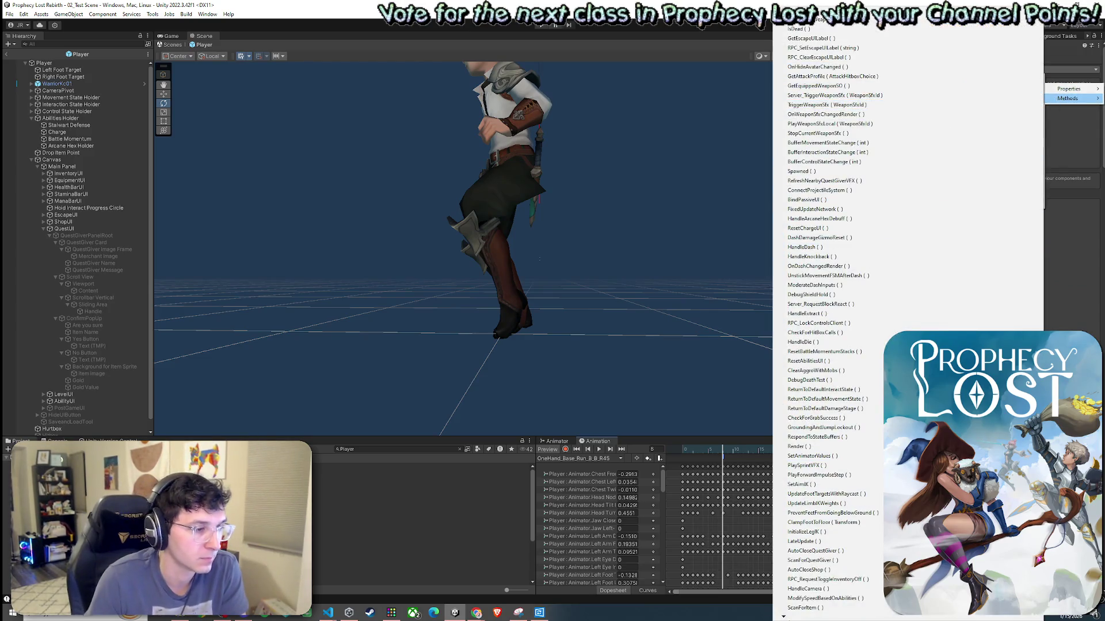
{"action": "mouse_move", "coordinate": [785, 616]}
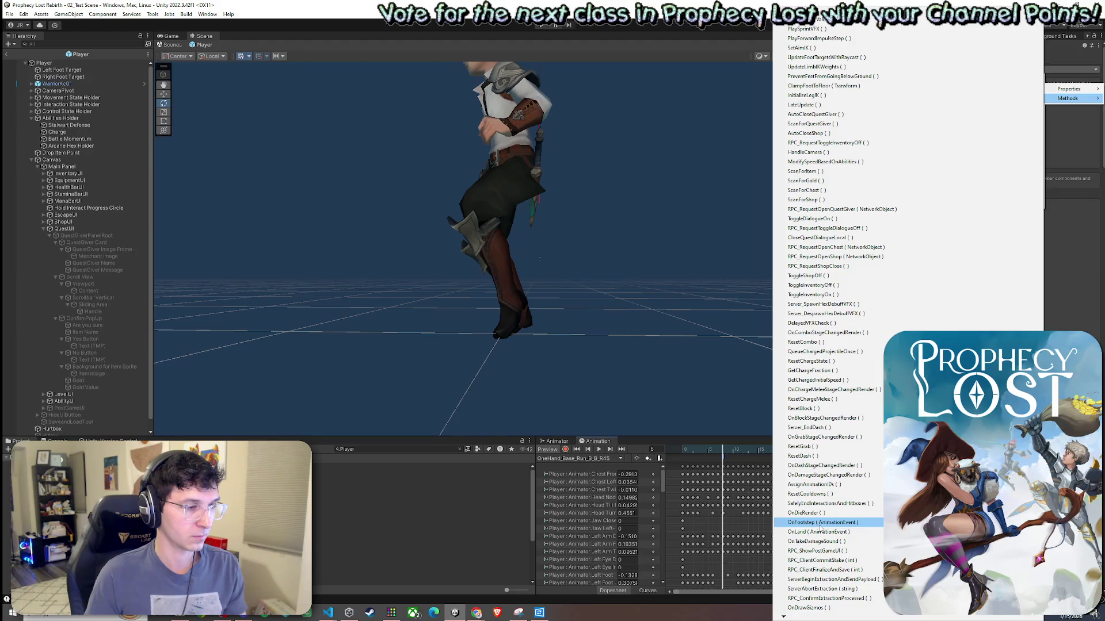
{"action": "left_click", "coordinate": [834, 524]}
Scrub ahead and add a frame 18 event set to OnFootstep.
{"action": "left_click_drag", "start_coordinate": [724, 454], "coordinate": [772, 459]}
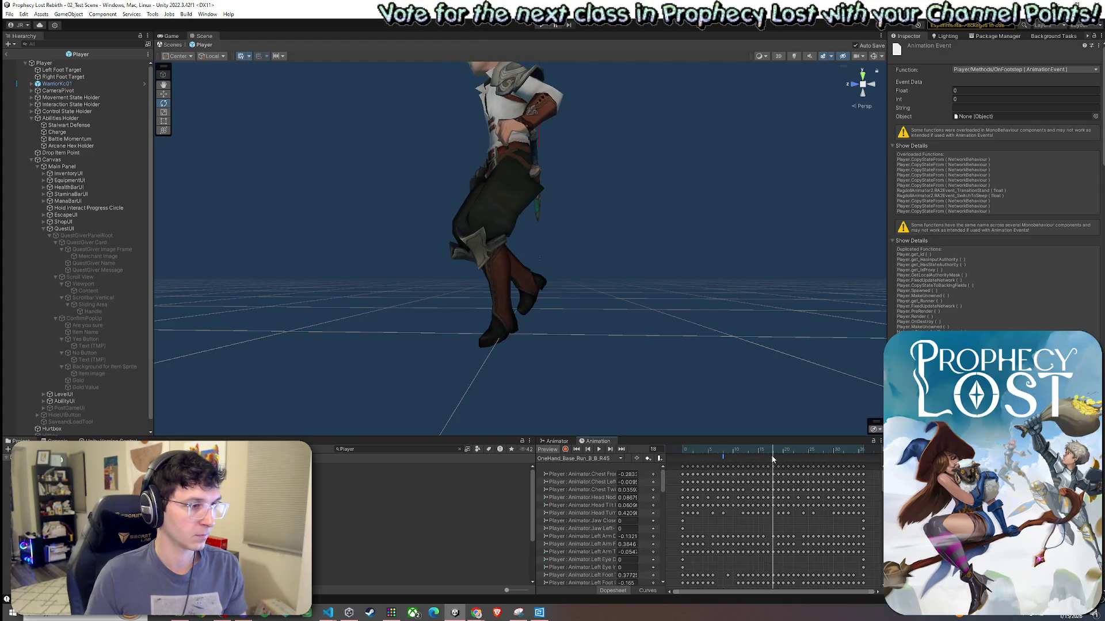
{"action": "right_click", "coordinate": [773, 457]}
{"action": "left_click", "coordinate": [781, 469]}
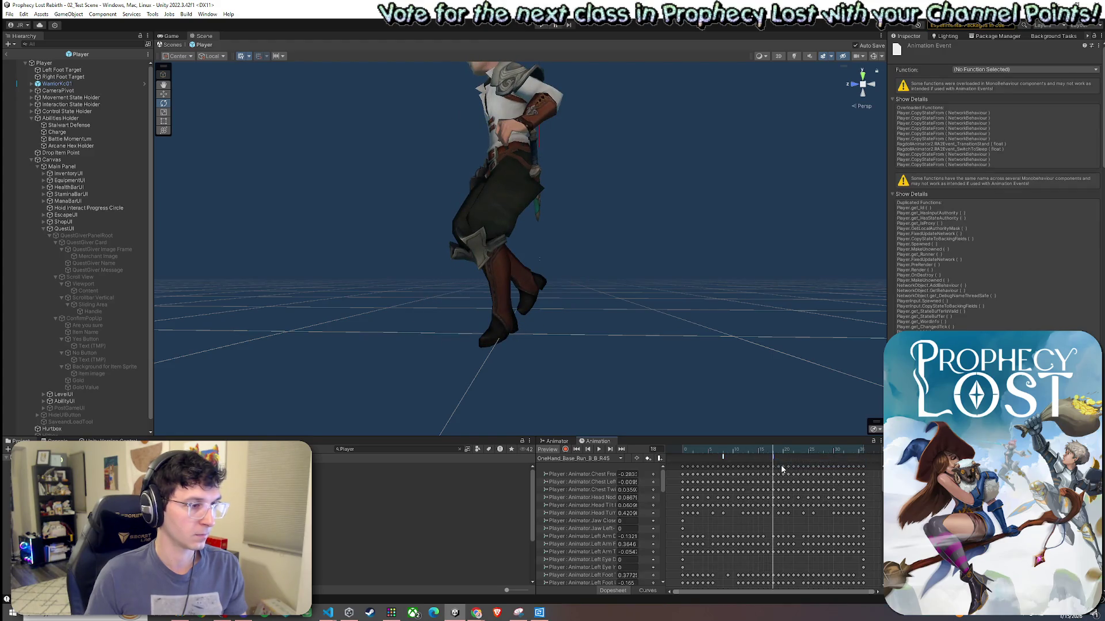
{"action": "left_click", "coordinate": [992, 70]}
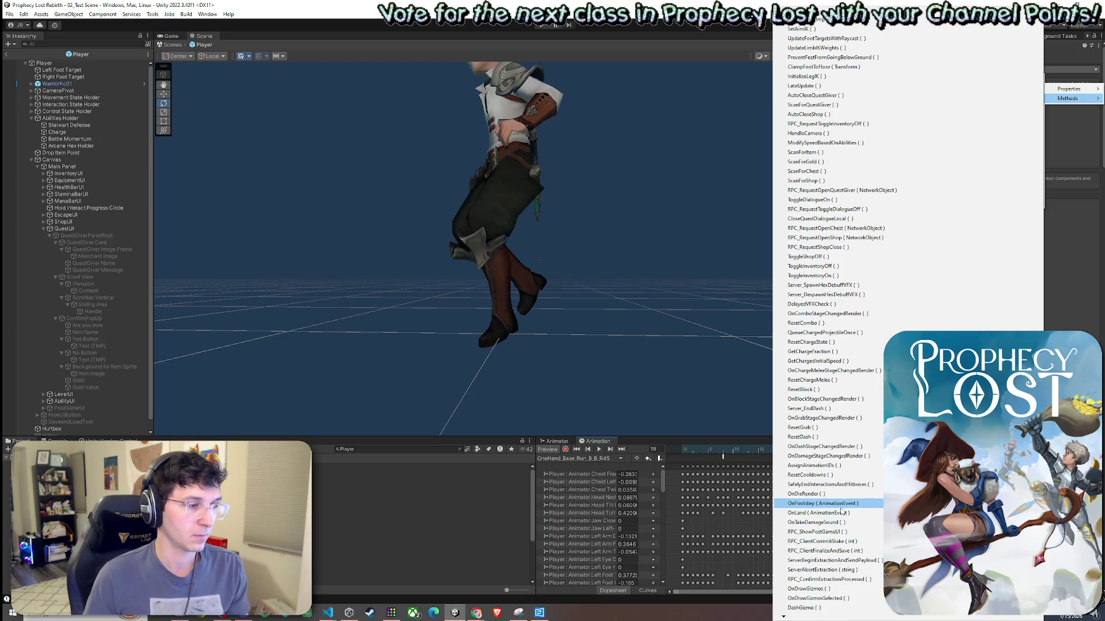
{"action": "left_click", "coordinate": [841, 509]}
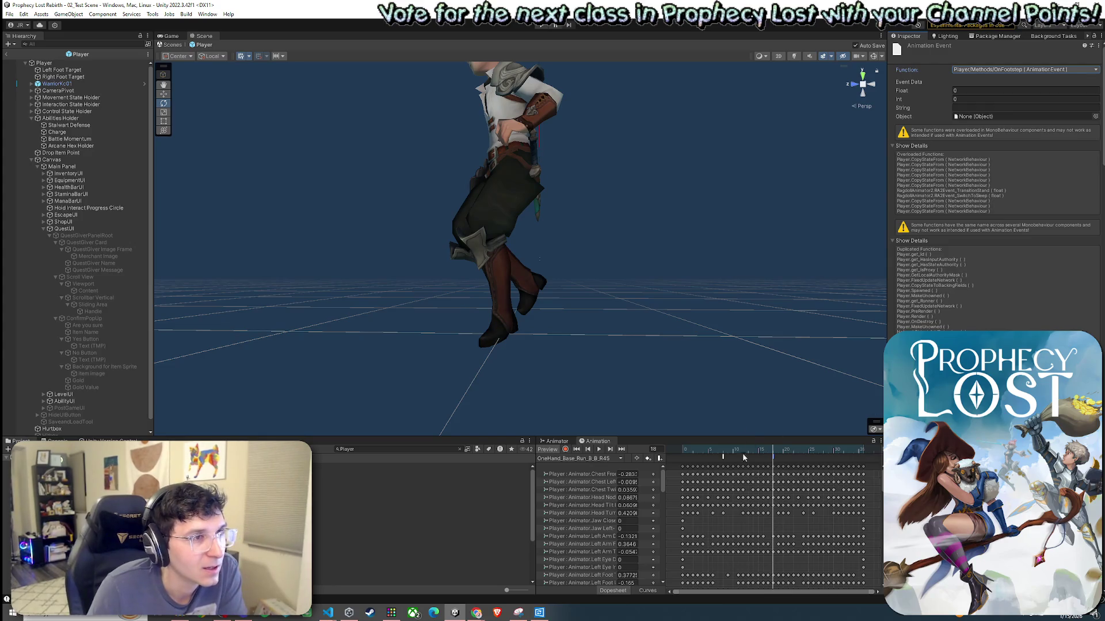
{"action": "mouse_move", "coordinate": [773, 453]}
{"action": "left_mouse_down"}
{"action": "mouse_move", "coordinate": [674, 454]}
{"action": "mouse_move", "coordinate": [824, 479]}
{"action": "mouse_move", "coordinate": [815, 482]}
{"action": "left_mouse_up"}
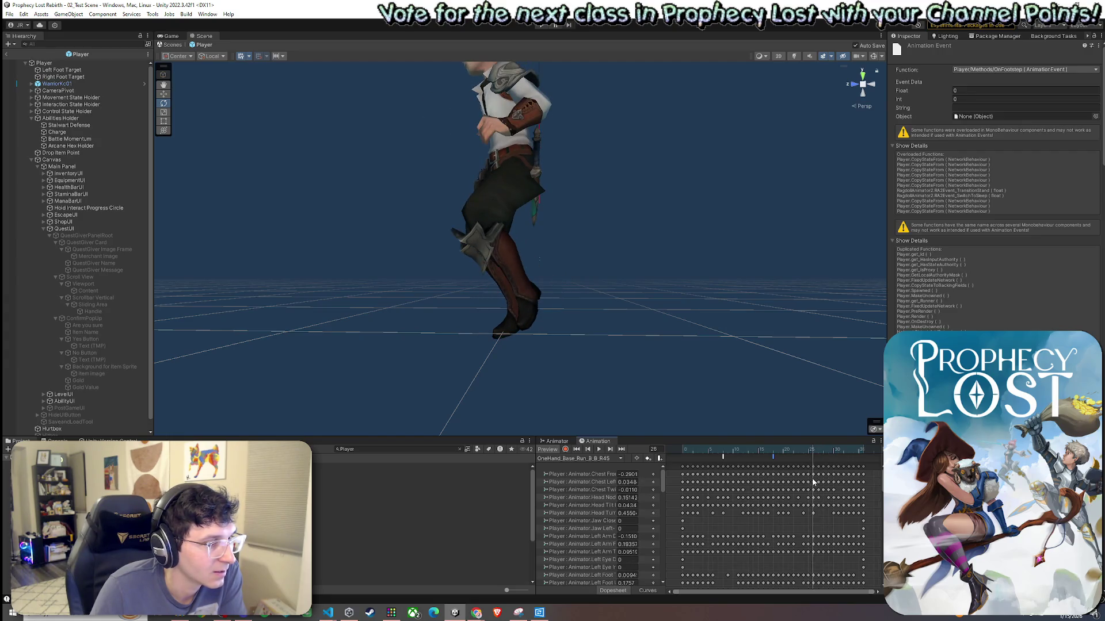
{"action": "mouse_move", "coordinate": [744, 397]}
{"action": "left_mouse_down"}
{"action": "mouse_move", "coordinate": [646, 431]}
{"action": "mouse_move", "coordinate": [609, 412]}
{"action": "left_mouse_up"}
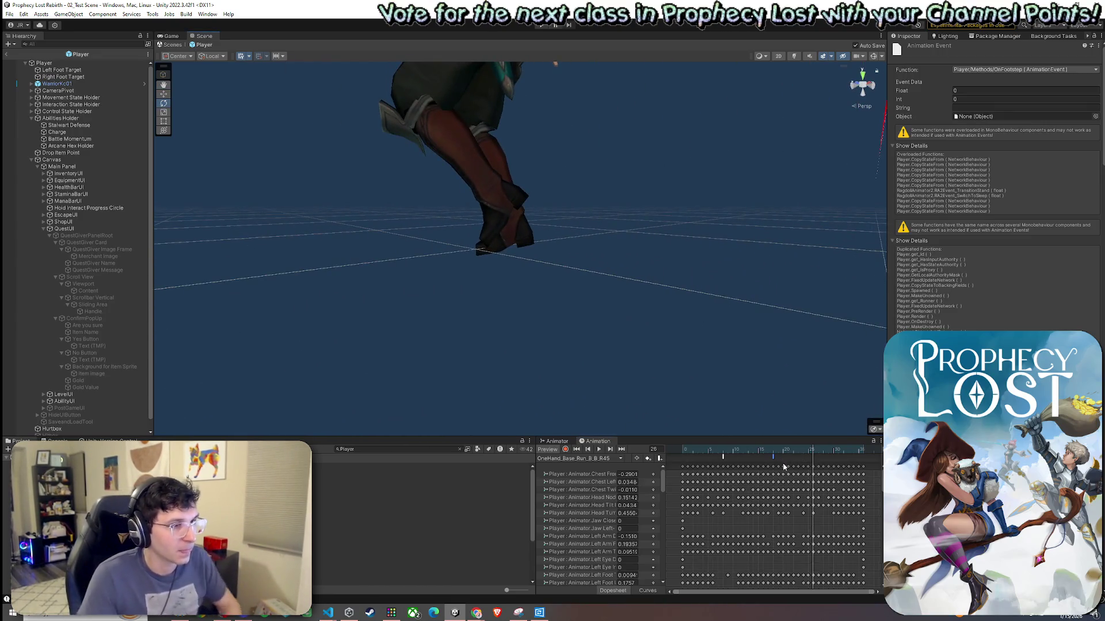
{"action": "left_click_drag", "start_coordinate": [803, 454], "coordinate": [778, 455]}
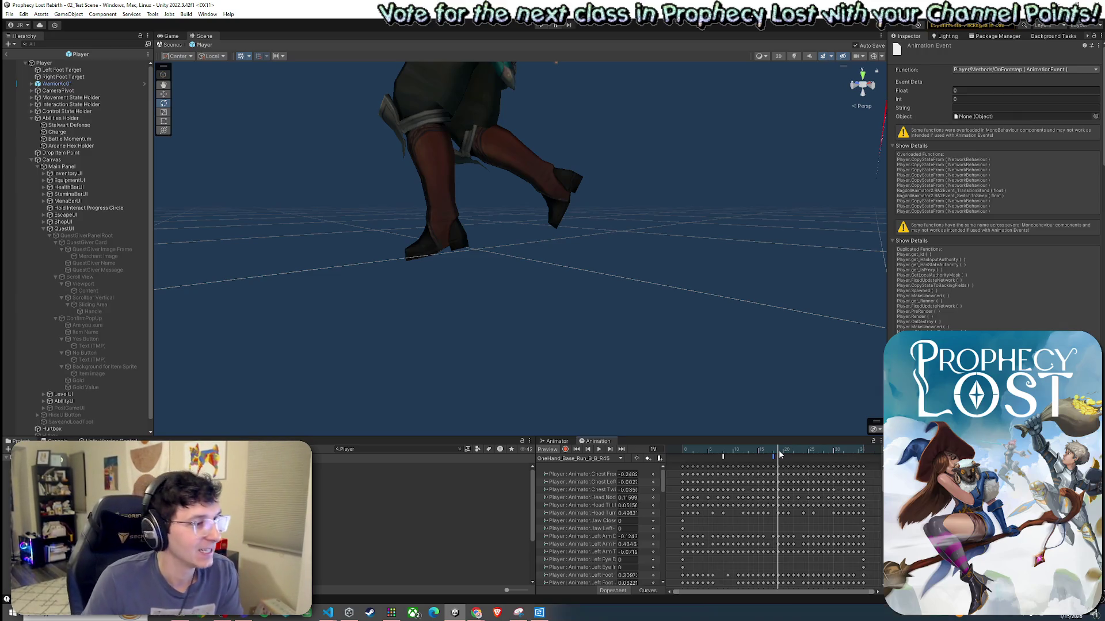
{"action": "mouse_move", "coordinate": [776, 455]}
{"action": "left_mouse_down"}
{"action": "mouse_move", "coordinate": [682, 455]}
{"action": "mouse_move", "coordinate": [818, 476]}
{"action": "left_mouse_up"}
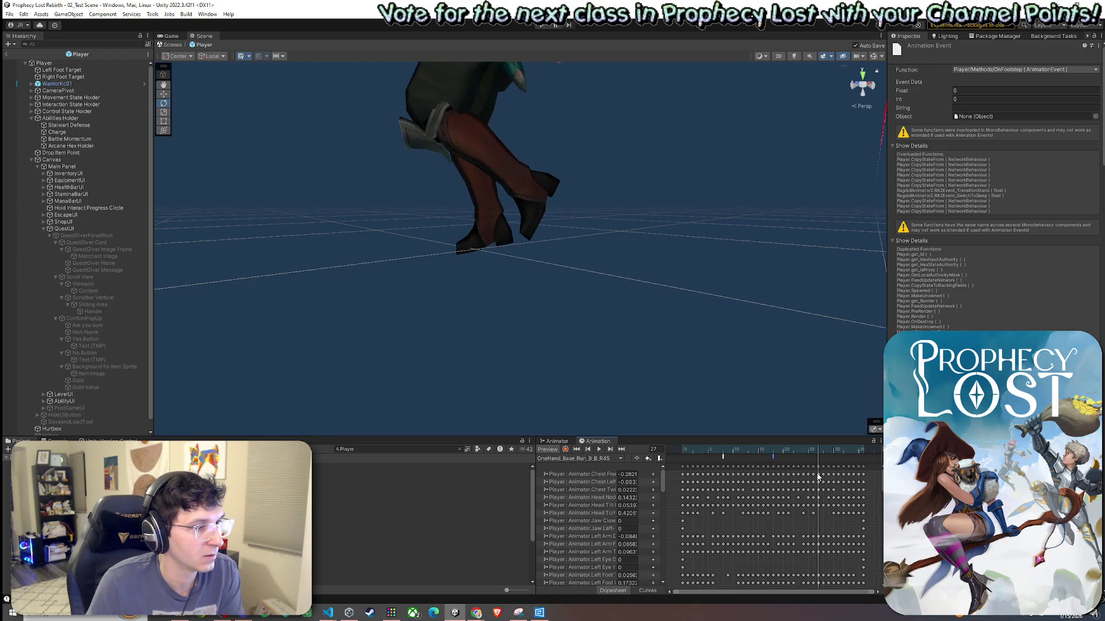
{"action": "right_click", "coordinate": [818, 457]}
Add an event at frame 27 set to Player > Methods > OnFootstep, then rewind the preview.
{"action": "left_click", "coordinate": [840, 460]}
{"action": "left_click", "coordinate": [1007, 69]}
{"action": "mouse_move", "coordinate": [1007, 101]}
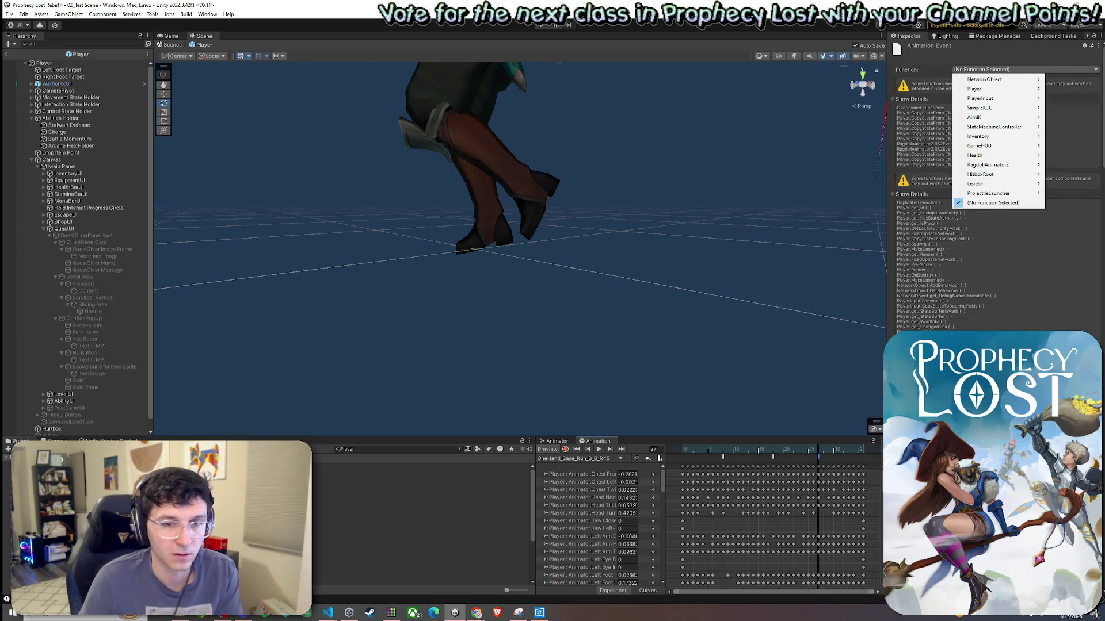
{"action": "mouse_move", "coordinate": [1067, 98]}
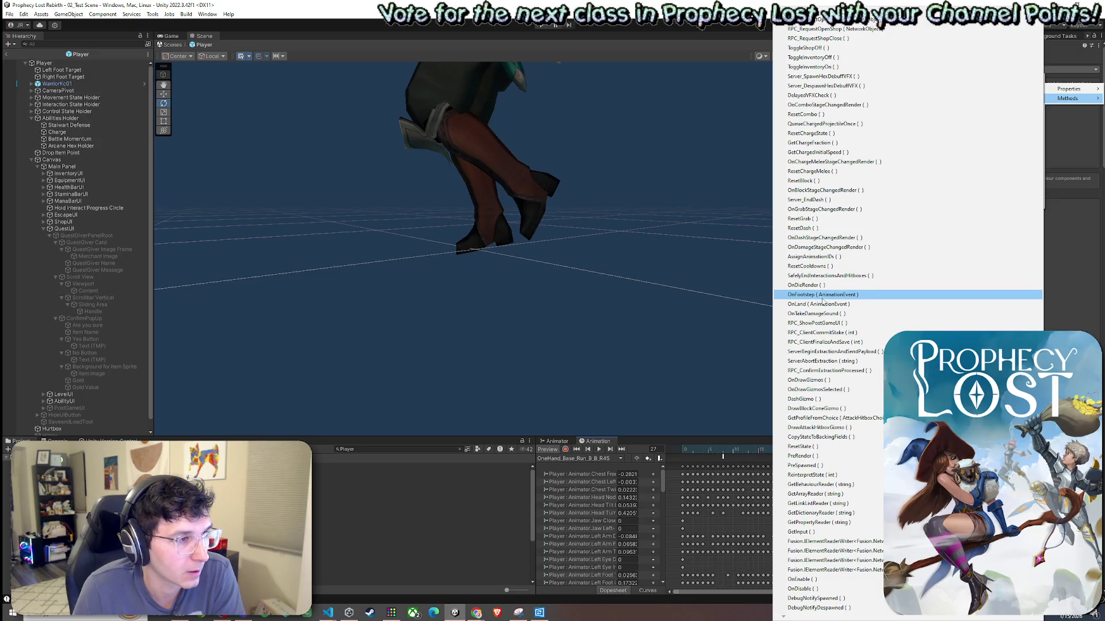
{"action": "left_click", "coordinate": [822, 294]}
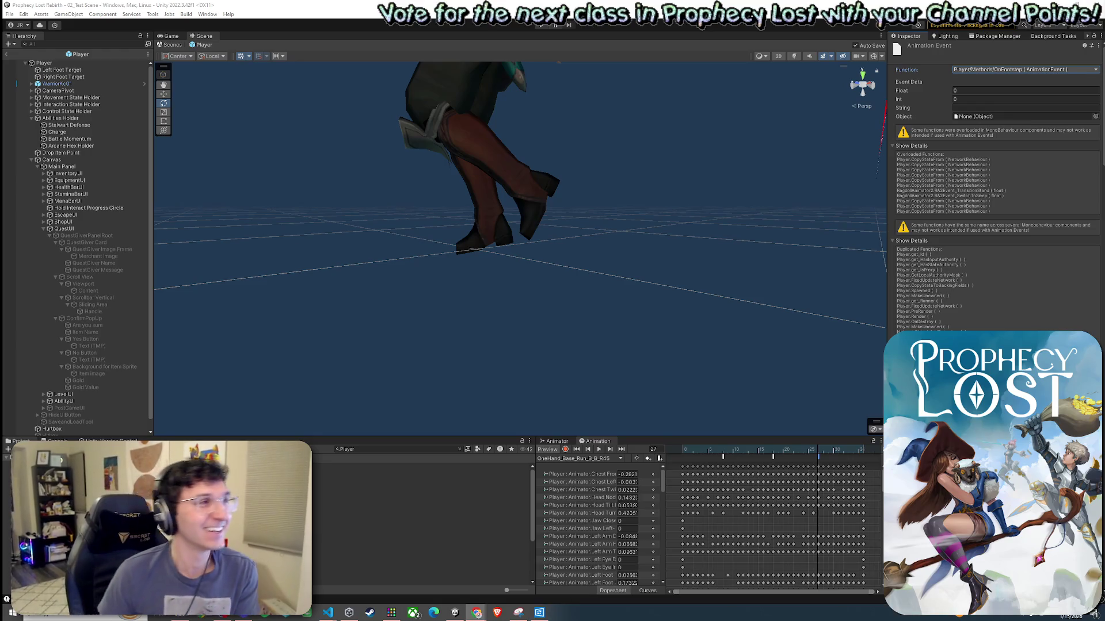
{"action": "mouse_move", "coordinate": [703, 458]}
{"action": "left_mouse_down"}
{"action": "mouse_move", "coordinate": [683, 454]}
{"action": "mouse_move", "coordinate": [722, 457]}
{"action": "mouse_move", "coordinate": [670, 460]}
{"action": "mouse_move", "coordinate": [863, 487]}
{"action": "left_mouse_up"}
Add an event at frame 36 and assign it Player > Methods > OnFootstep (AnimationEvent).
{"action": "double_click", "coordinate": [863, 459]}
{"action": "left_click", "coordinate": [1022, 70]}
{"action": "mouse_move", "coordinate": [1012, 88]}
{"action": "mouse_move", "coordinate": [1067, 98]}
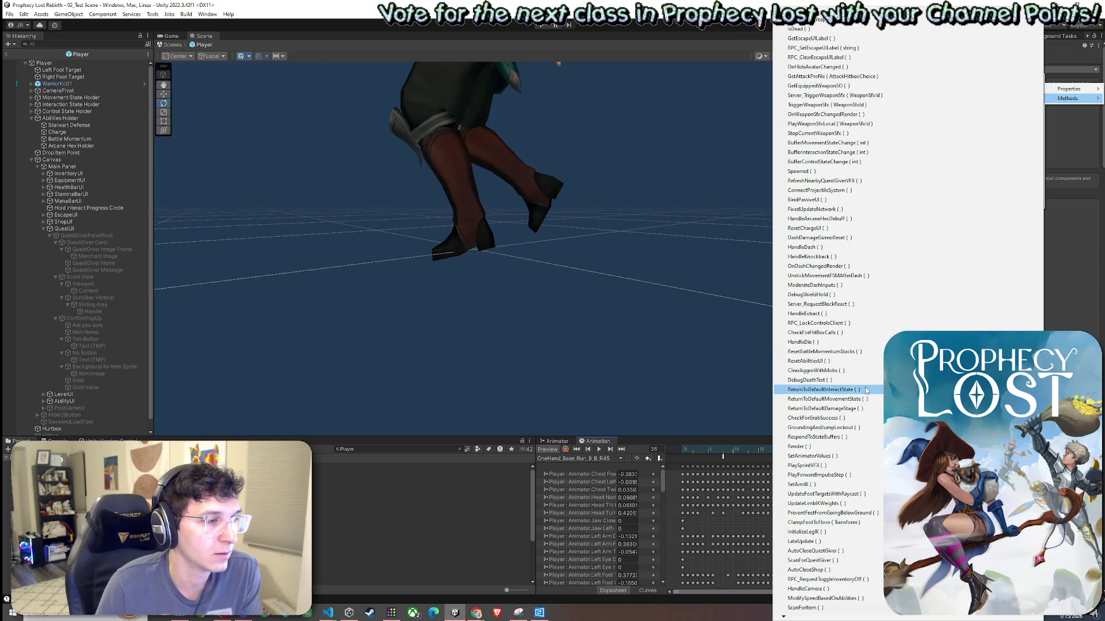
{"action": "scroll", "coordinate": [834, 334], "scroll_direction": "down", "scroll_amount": 6}
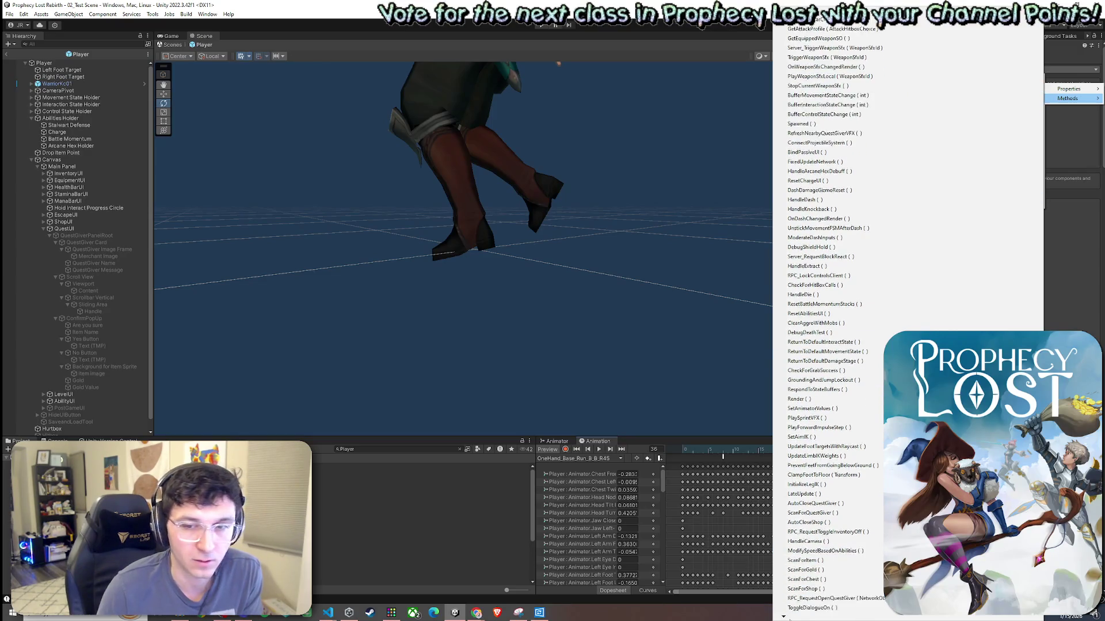
{"action": "scroll", "coordinate": [834, 333], "scroll_direction": "down", "scroll_amount": 6}
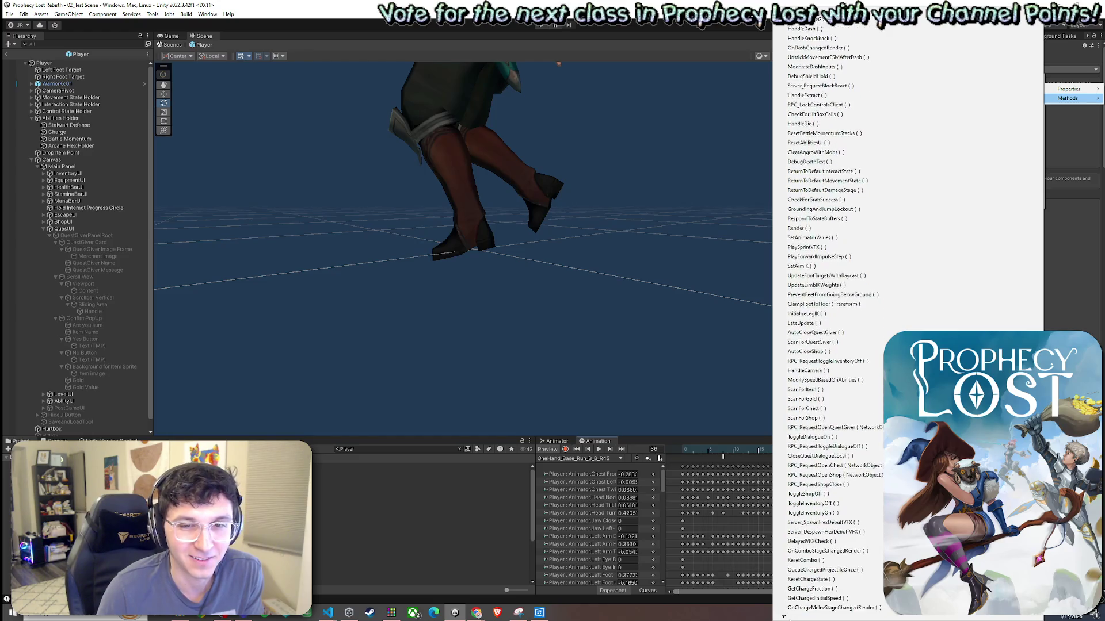
{"action": "scroll", "coordinate": [793, 618], "scroll_direction": "down", "scroll_amount": 6}
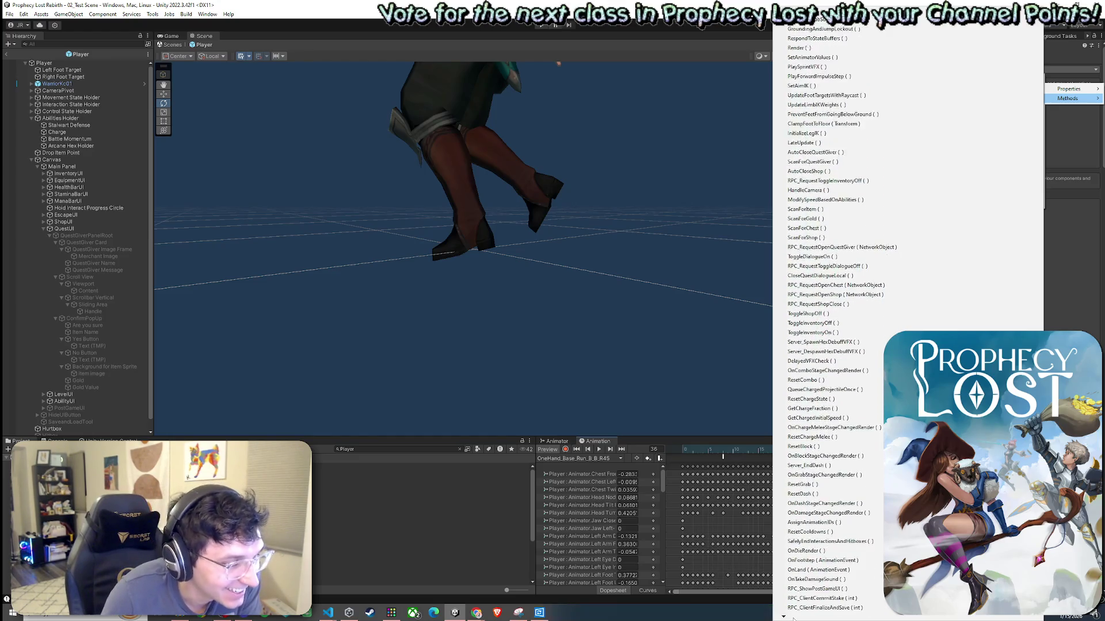
{"action": "scroll", "coordinate": [793, 619], "scroll_direction": "down", "scroll_amount": 5}
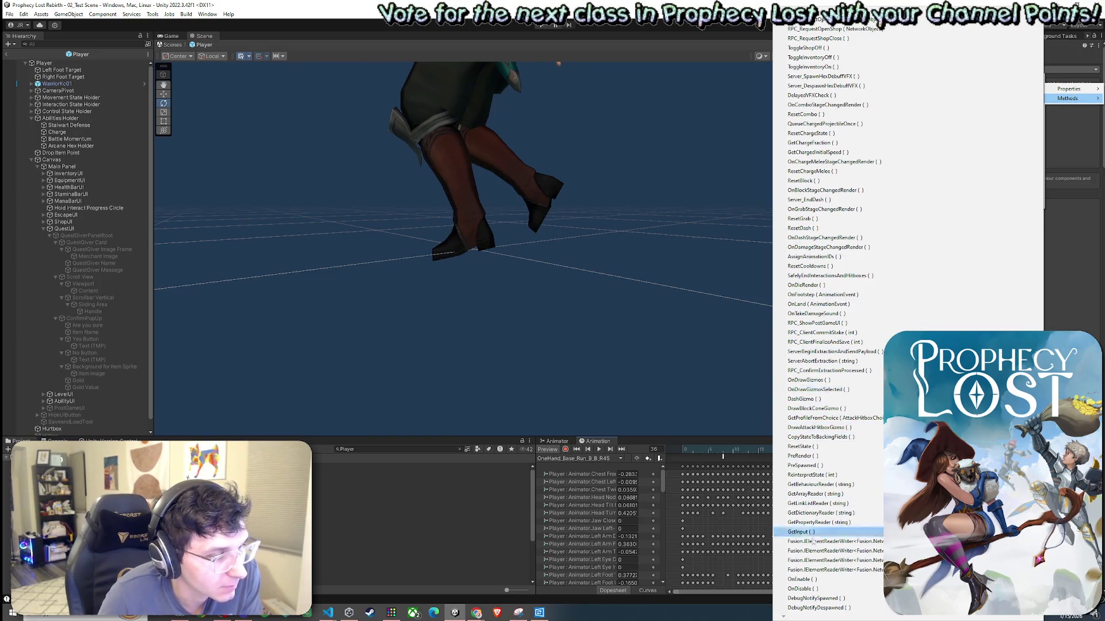
{"action": "left_click", "coordinate": [839, 295]}
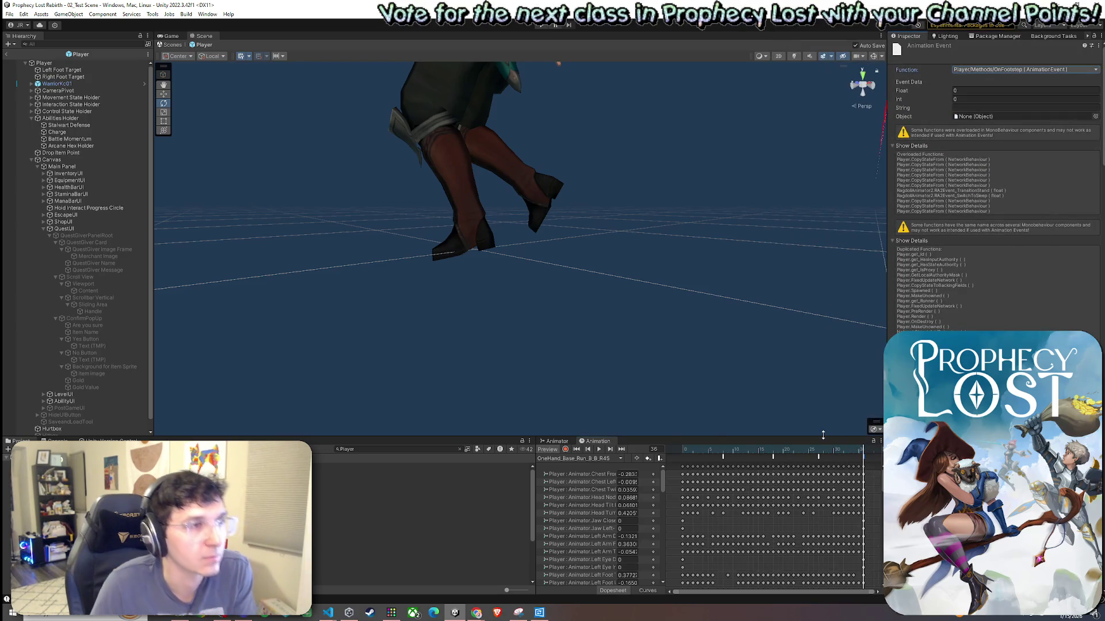
{"action": "left_click", "coordinate": [10, 14]}
{"action": "left_click", "coordinate": [34, 54]}
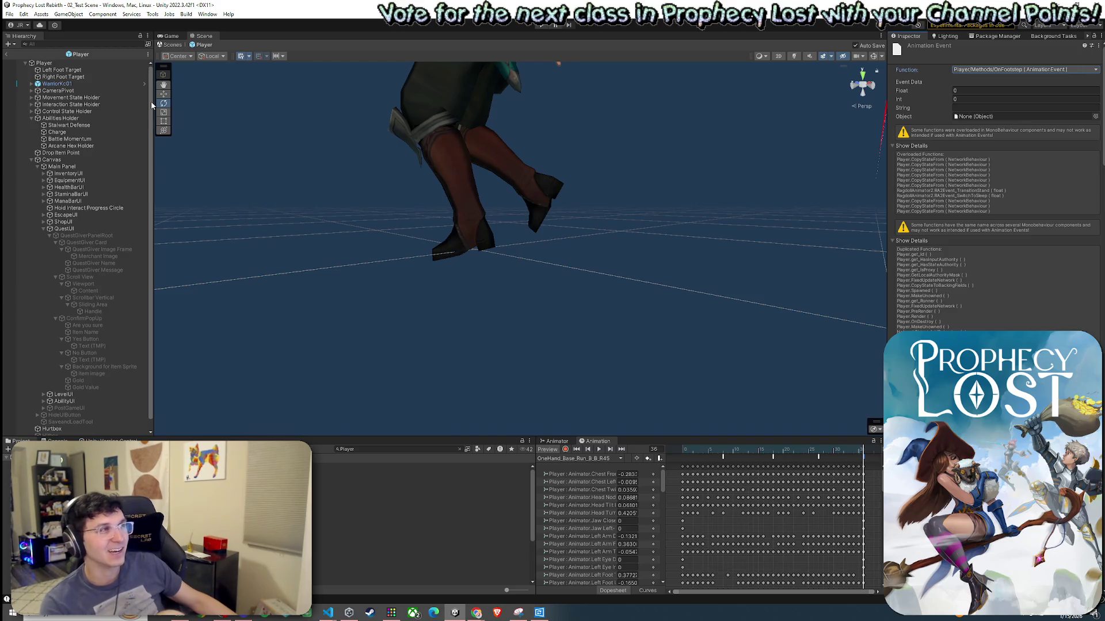
{"action": "left_click", "coordinate": [10, 14]}
{"action": "key", "text": "Escape"}
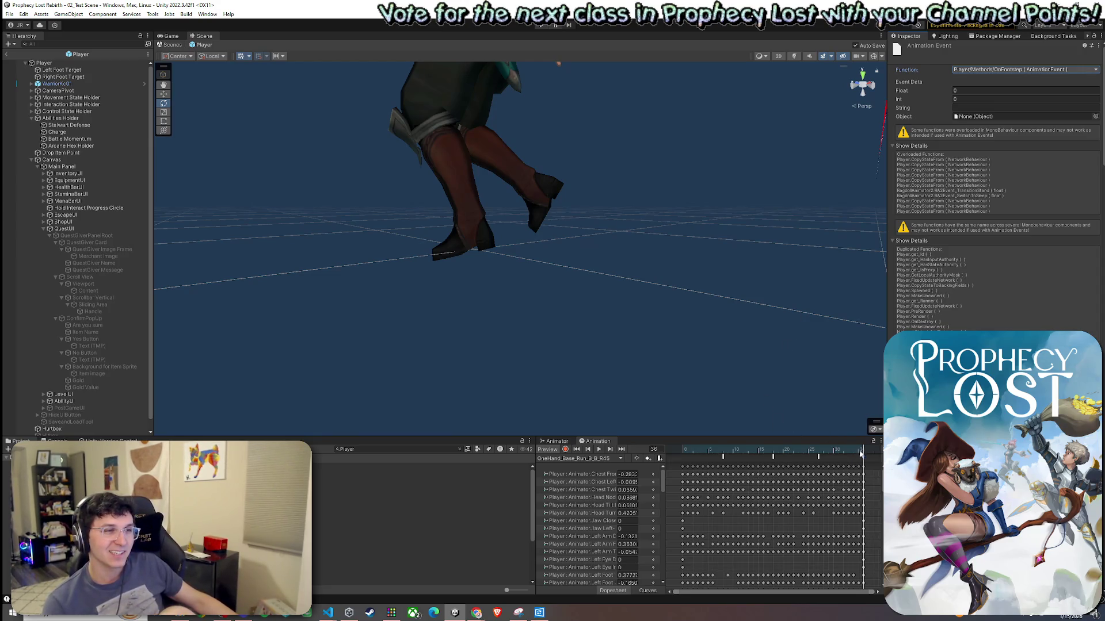
{"action": "left_click_drag", "start_coordinate": [861, 454], "coordinate": [817, 455]}
{"action": "left_click", "coordinate": [819, 458]}
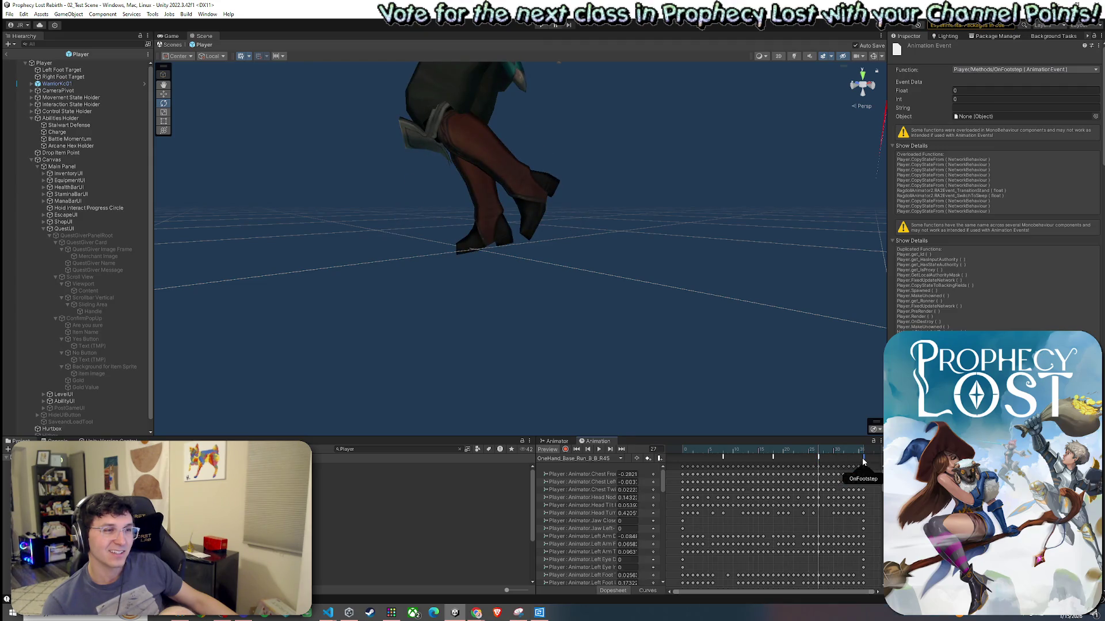
{"action": "left_click_drag", "start_coordinate": [819, 453], "coordinate": [863, 454]}
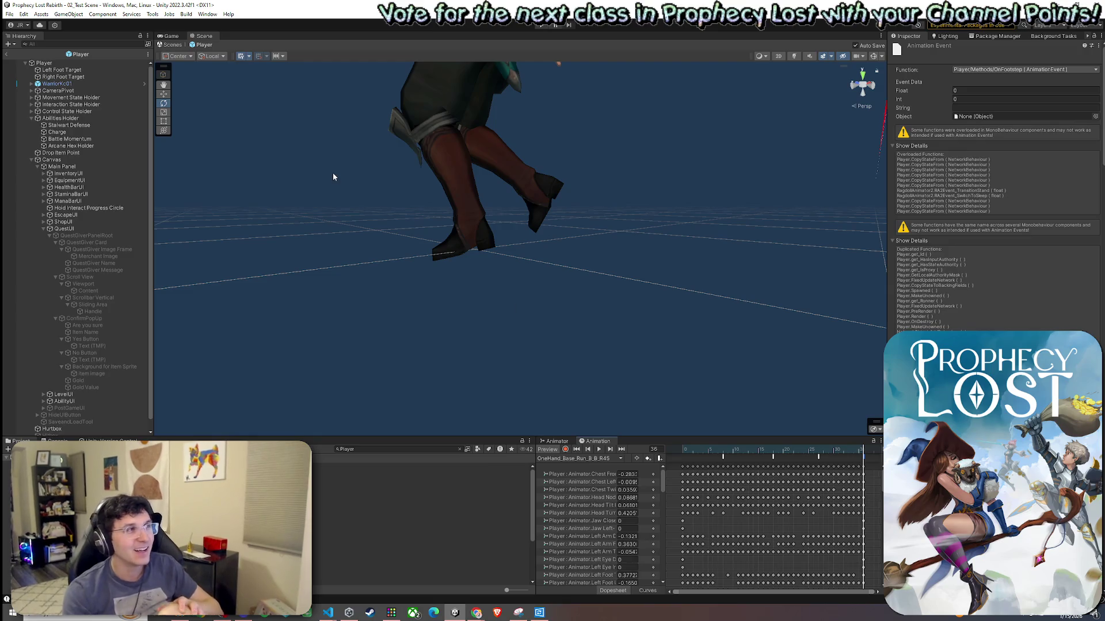
{"action": "left_click", "coordinate": [9, 13]}
{"action": "left_click", "coordinate": [121, 4]}
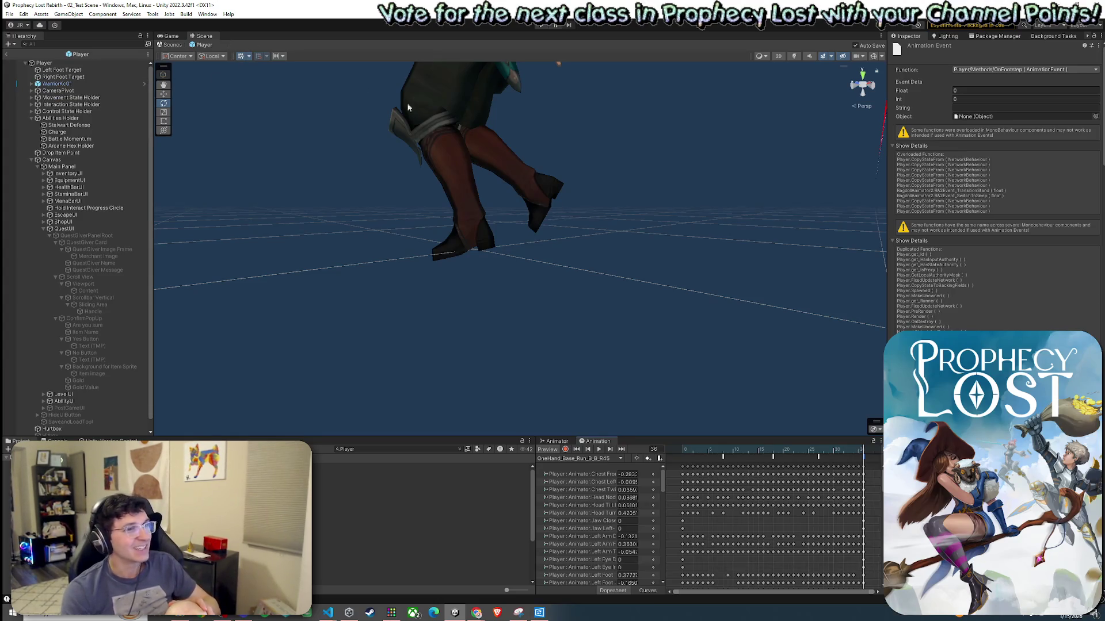
{"action": "left_click", "coordinate": [722, 457]}
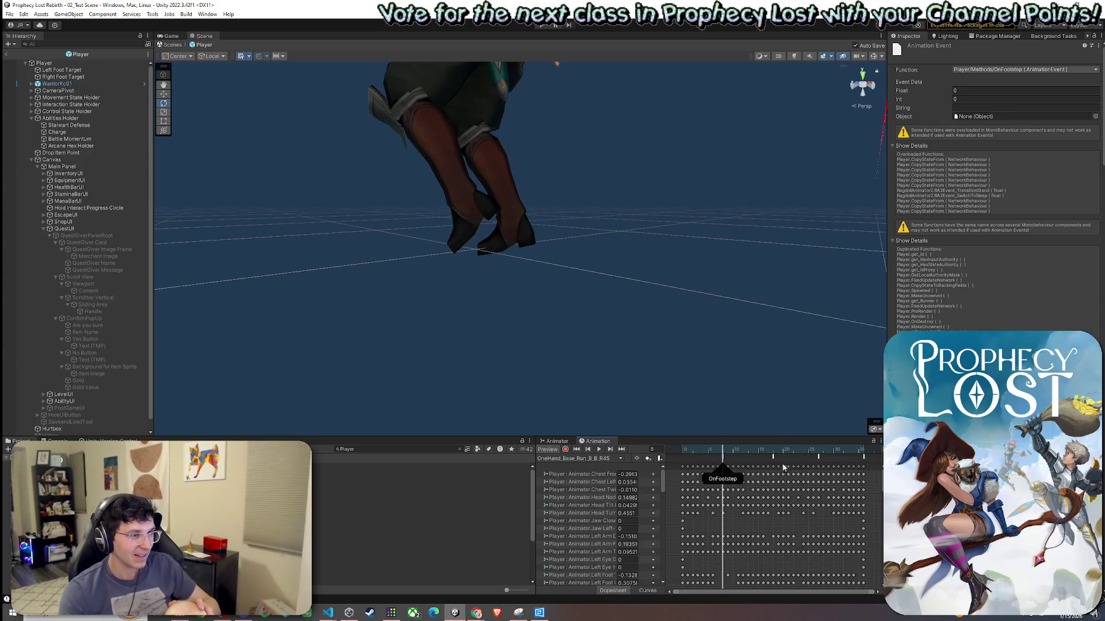
{"action": "left_click", "coordinate": [818, 457]}
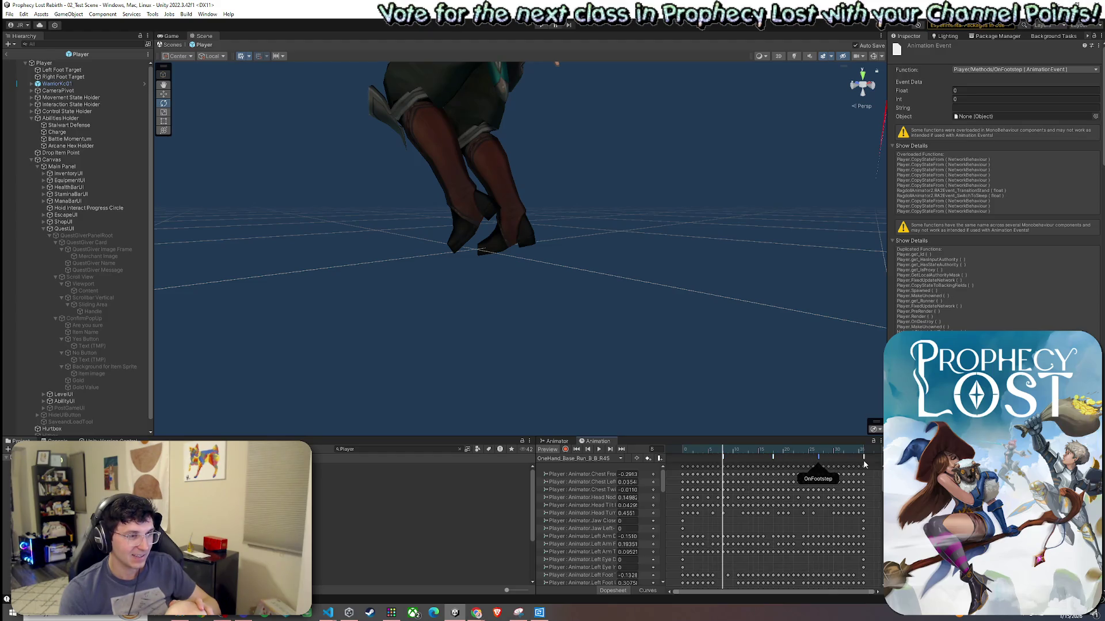
Switch to the OneHand_Base_Run_B_F clip and scrub to its first footfall at frame 5.
{"action": "left_click", "coordinate": [593, 458]}
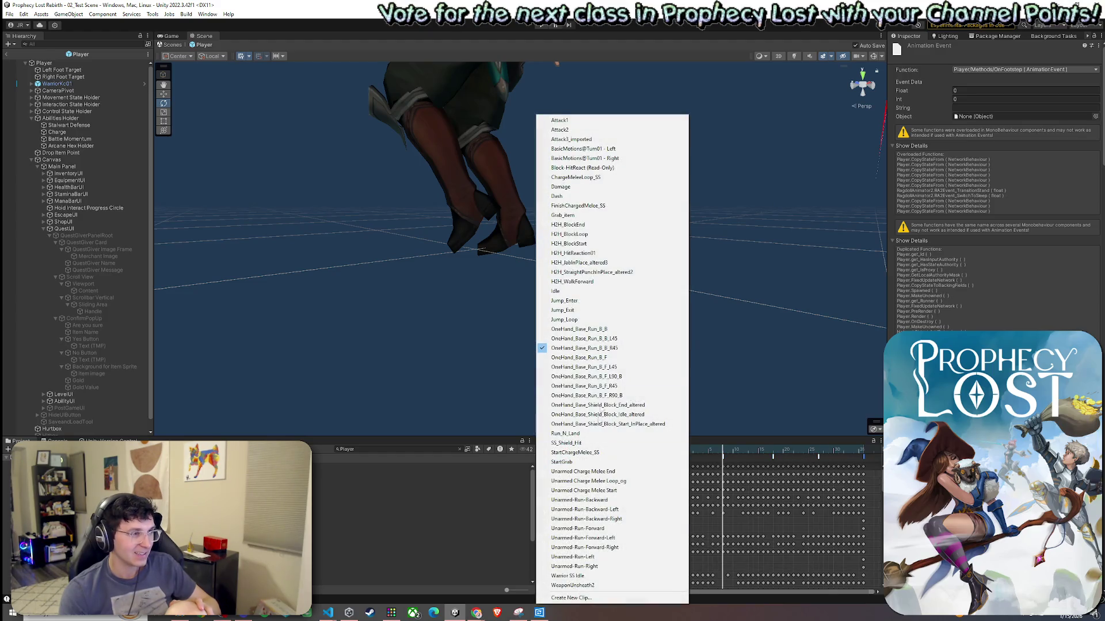
{"action": "left_click", "coordinate": [578, 358]}
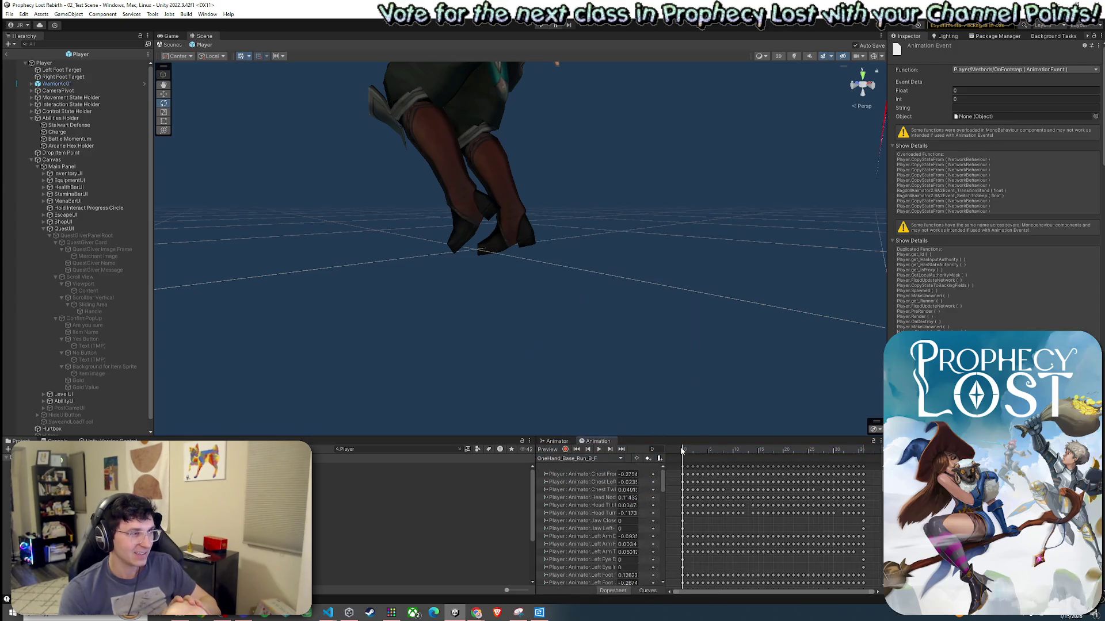
{"action": "mouse_move", "coordinate": [683, 450]}
{"action": "left_mouse_down"}
{"action": "mouse_move", "coordinate": [673, 453]}
{"action": "mouse_move", "coordinate": [710, 458]}
{"action": "left_mouse_up"}
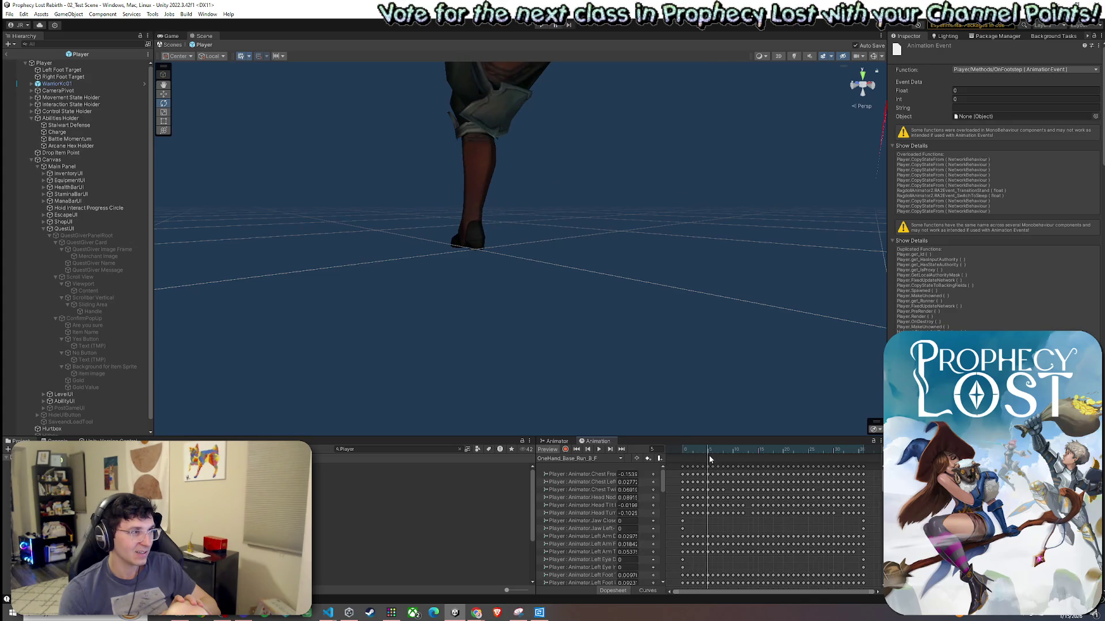
Add a frame 5 event calling OnFootstep, then scrub forward toward the next footfall.
{"action": "right_click", "coordinate": [710, 458]}
{"action": "left_click", "coordinate": [742, 462]}
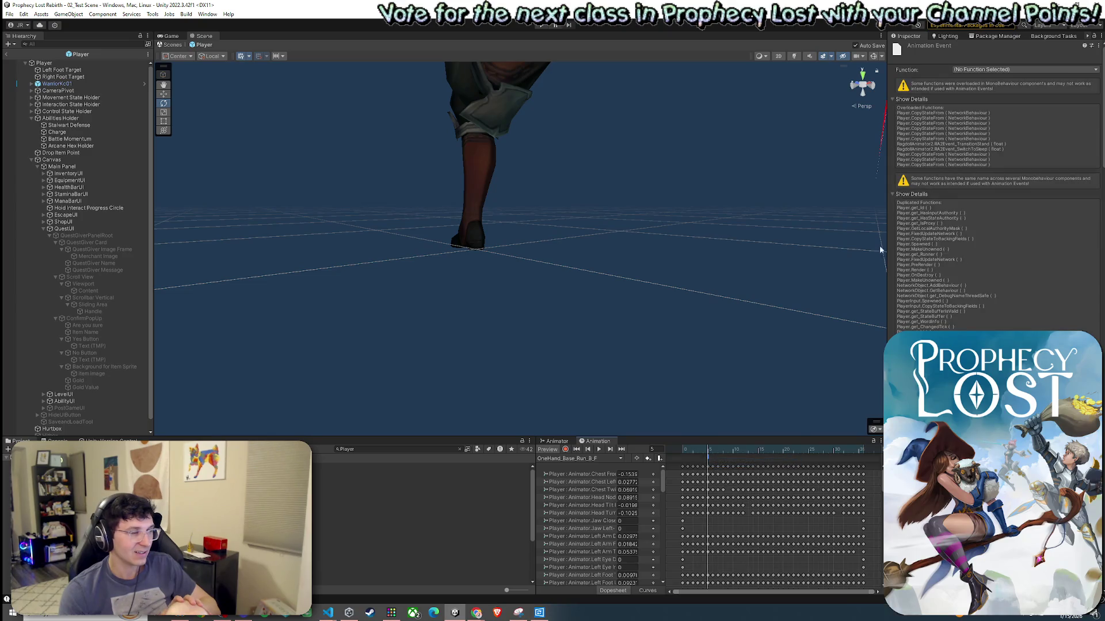
{"action": "left_click", "coordinate": [1013, 69]}
{"action": "mouse_move", "coordinate": [1001, 88]}
{"action": "mouse_move", "coordinate": [1070, 99]}
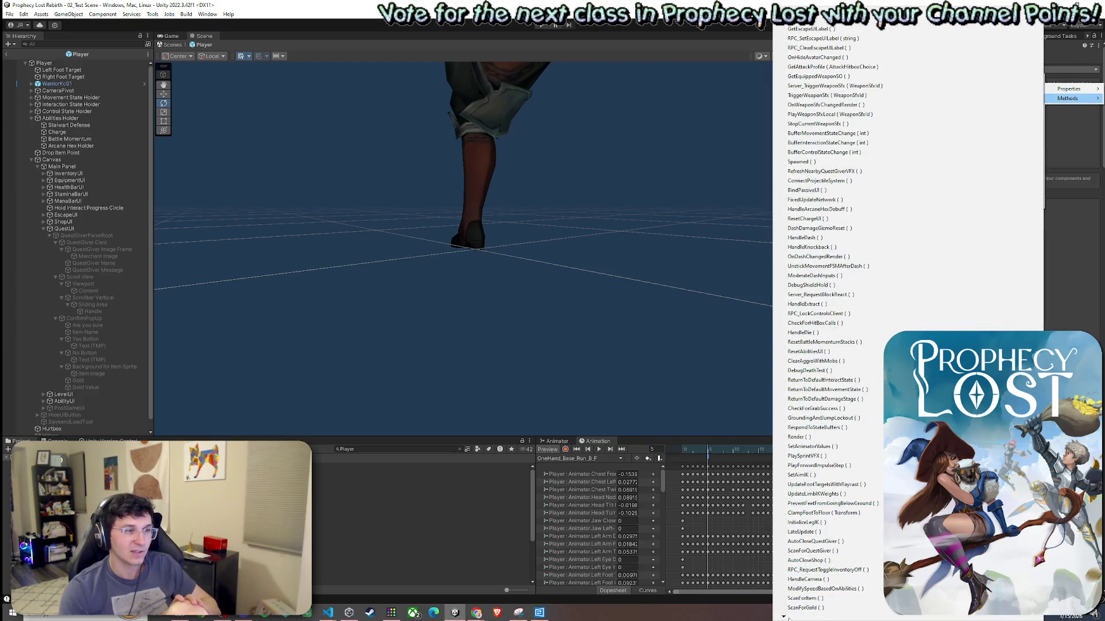
{"action": "mouse_move", "coordinate": [784, 617]}
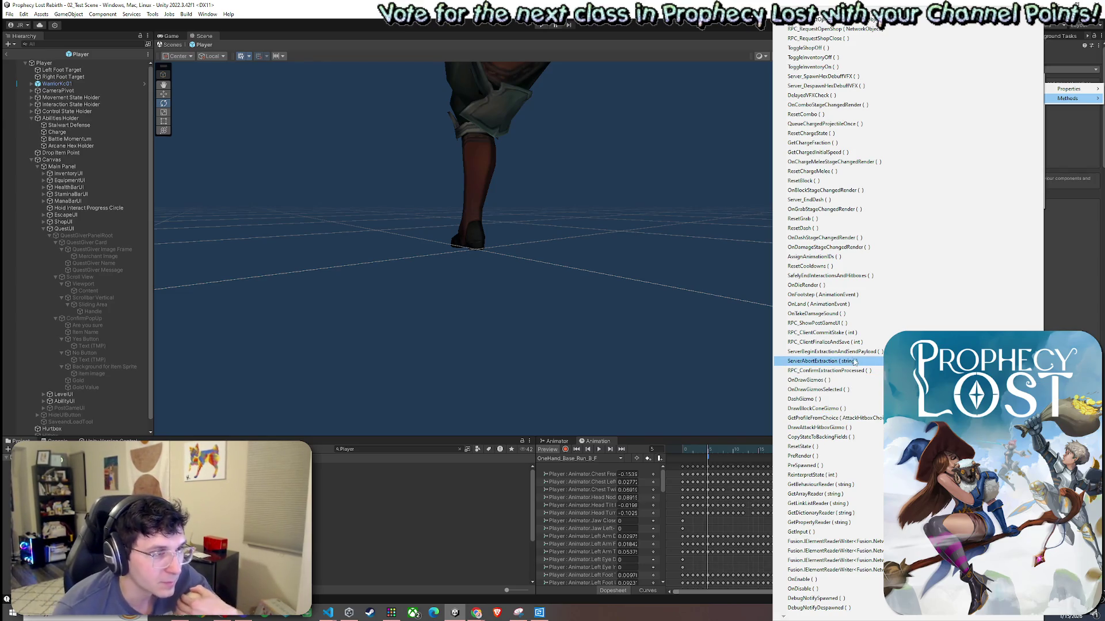
{"action": "left_click", "coordinate": [851, 294]}
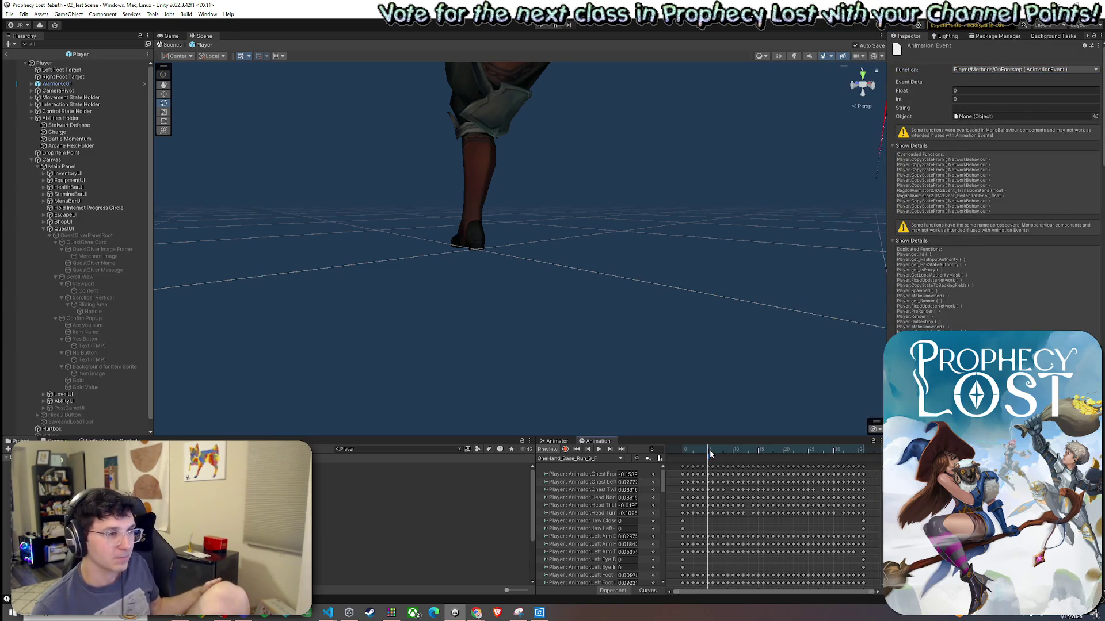
{"action": "mouse_move", "coordinate": [709, 454]}
{"action": "left_mouse_down"}
{"action": "mouse_move", "coordinate": [684, 455]}
{"action": "mouse_move", "coordinate": [730, 451]}
{"action": "mouse_move", "coordinate": [758, 469]}
{"action": "mouse_move", "coordinate": [741, 471]}
{"action": "left_mouse_up"}
{"action": "left_click_drag", "start_coordinate": [727, 473], "coordinate": [752, 473]}
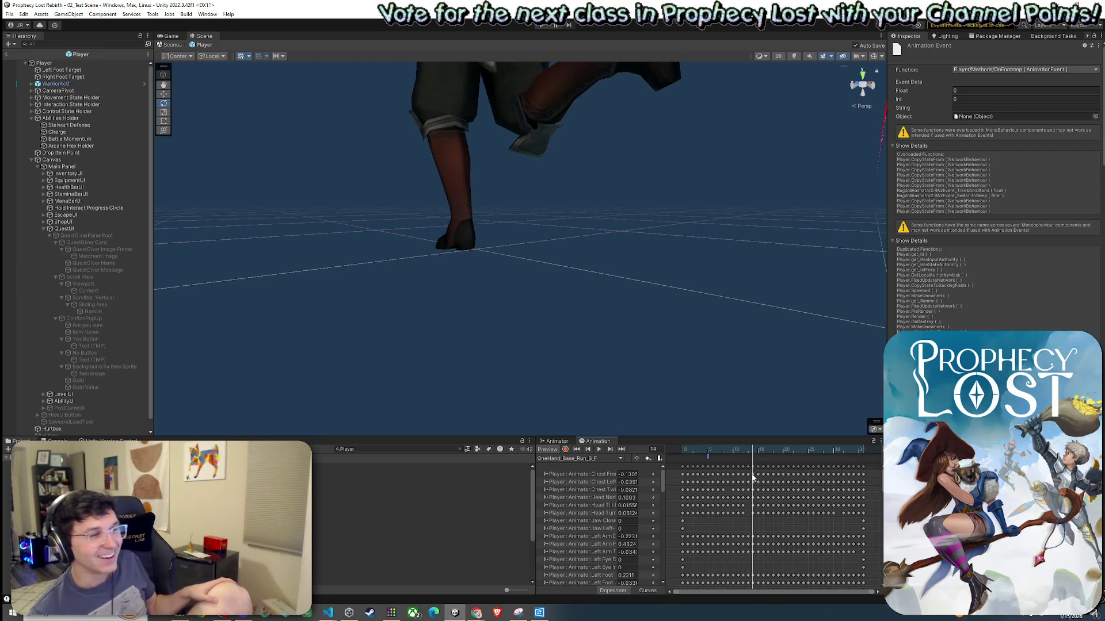
Add an animation event at the current footfall and set it to call OnFootstep.
{"action": "right_click", "coordinate": [752, 463]}
{"action": "left_click", "coordinate": [771, 468]}
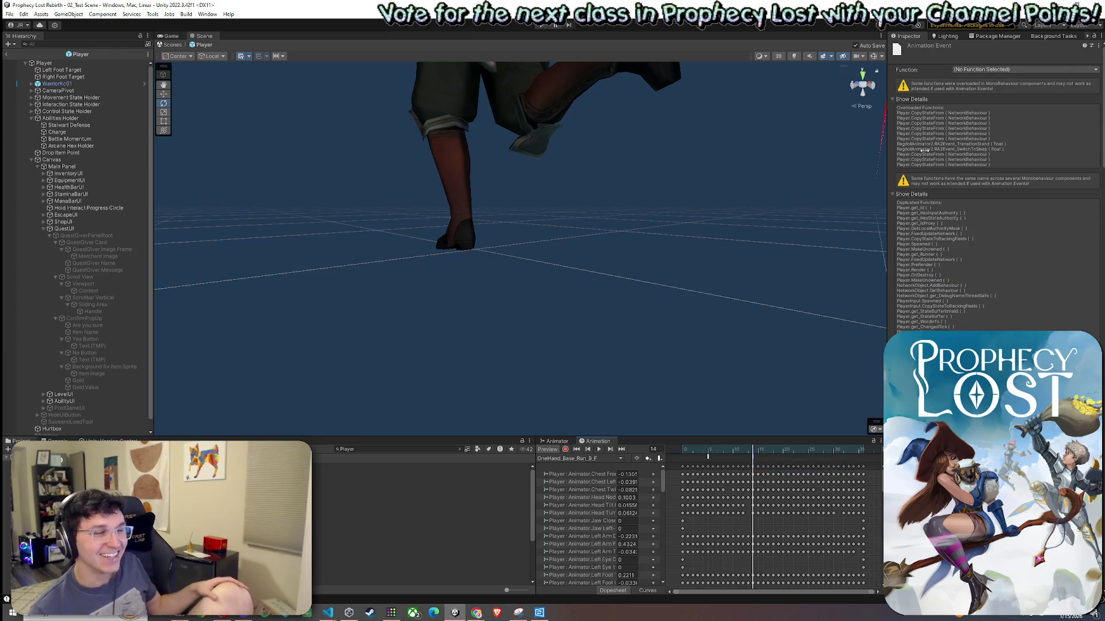
{"action": "left_click", "coordinate": [978, 69]}
{"action": "mouse_move", "coordinate": [985, 89]}
{"action": "mouse_move", "coordinate": [1067, 98]}
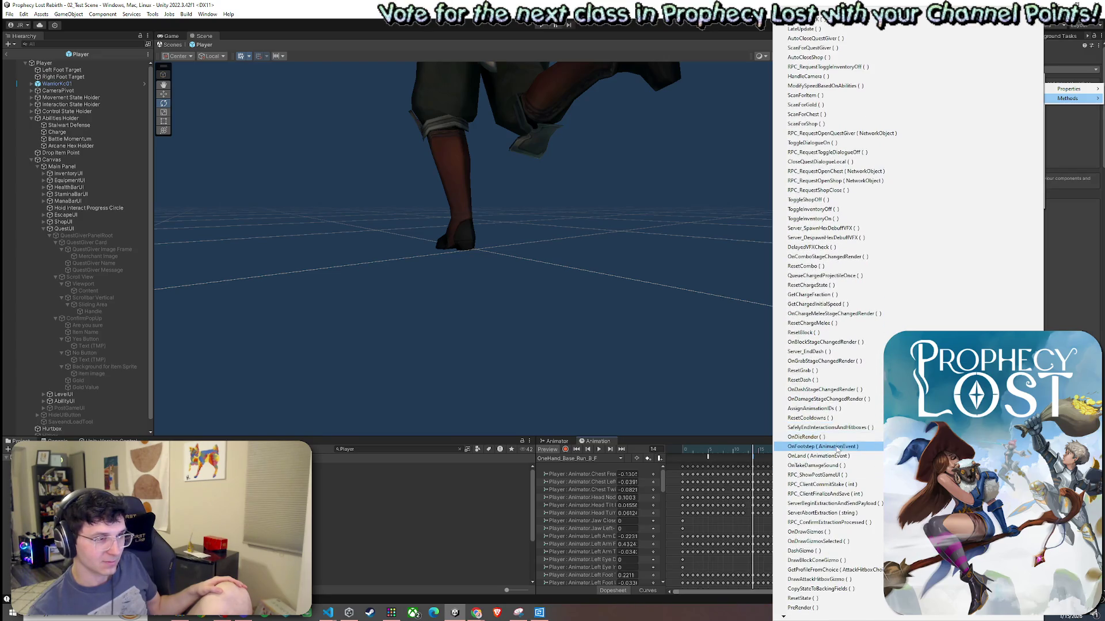
{"action": "left_click", "coordinate": [812, 449]}
Scrub ahead to the footfall near frame 23 and add another OnFootstep event.
{"action": "mouse_move", "coordinate": [754, 452]}
{"action": "left_mouse_down"}
{"action": "mouse_move", "coordinate": [802, 464]}
{"action": "mouse_move", "coordinate": [693, 467]}
{"action": "mouse_move", "coordinate": [797, 494]}
{"action": "left_mouse_up"}
{"action": "right_click", "coordinate": [797, 461]}
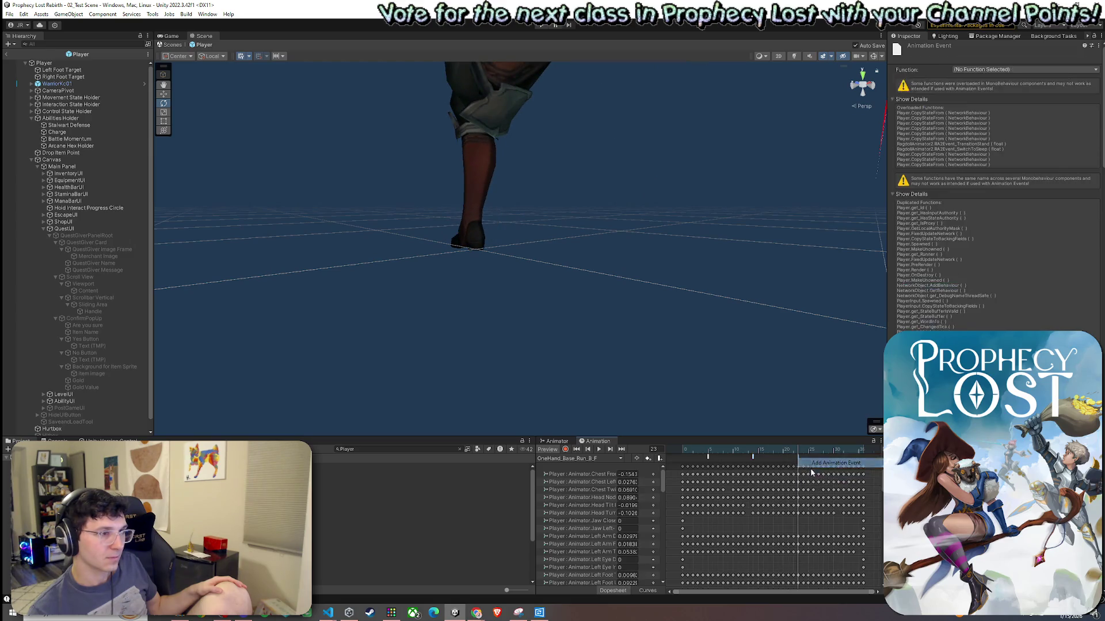
{"action": "left_click", "coordinate": [1004, 69]}
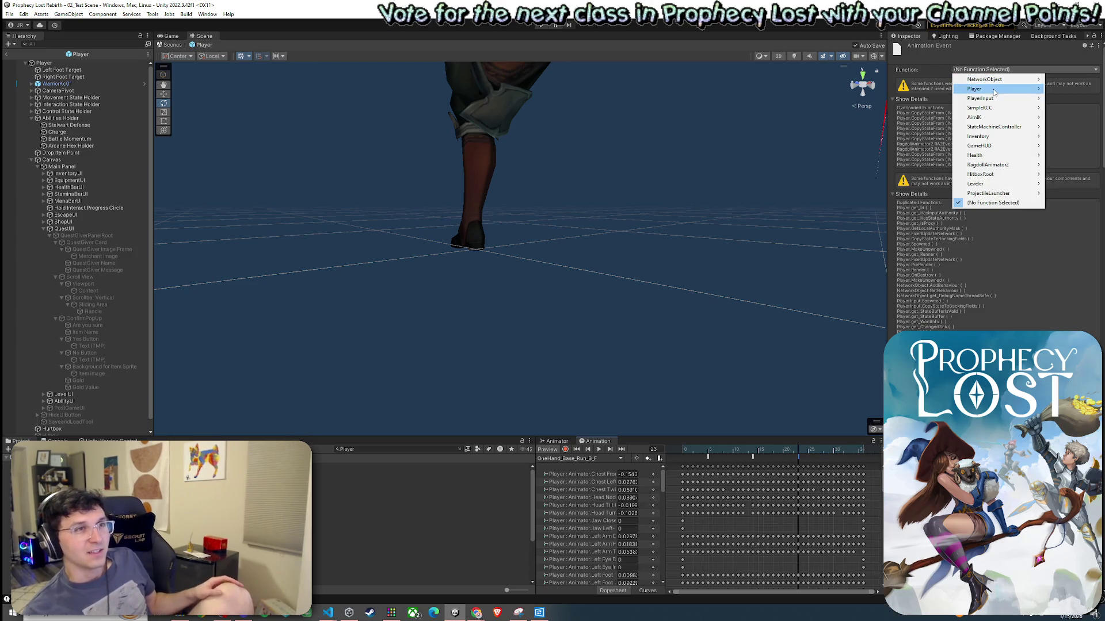
{"action": "mouse_move", "coordinate": [1021, 93]}
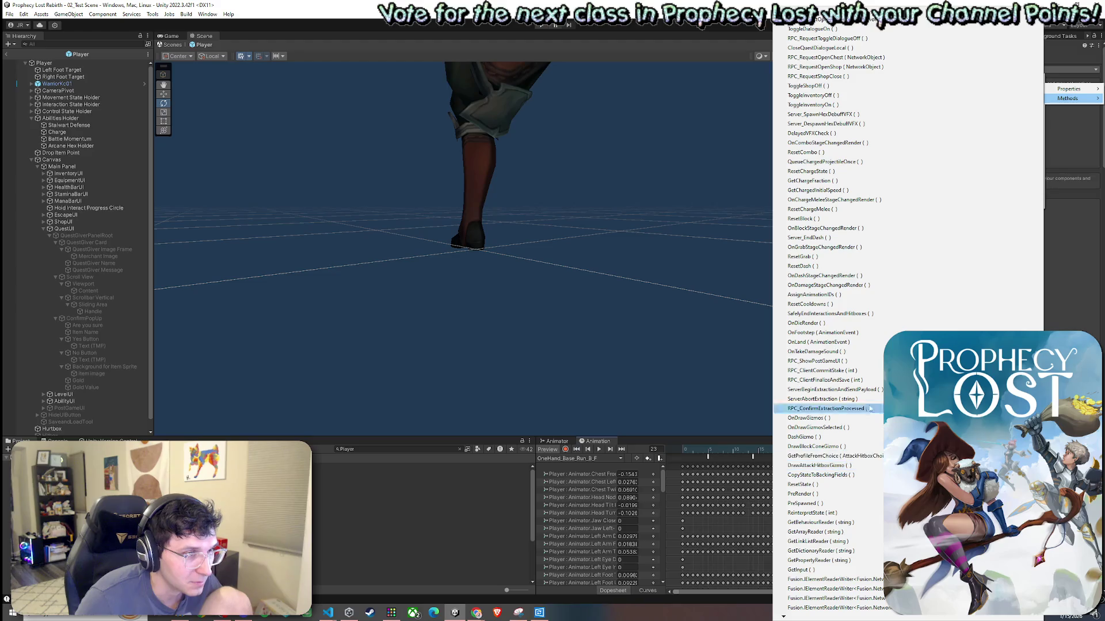
{"action": "left_click", "coordinate": [823, 333]}
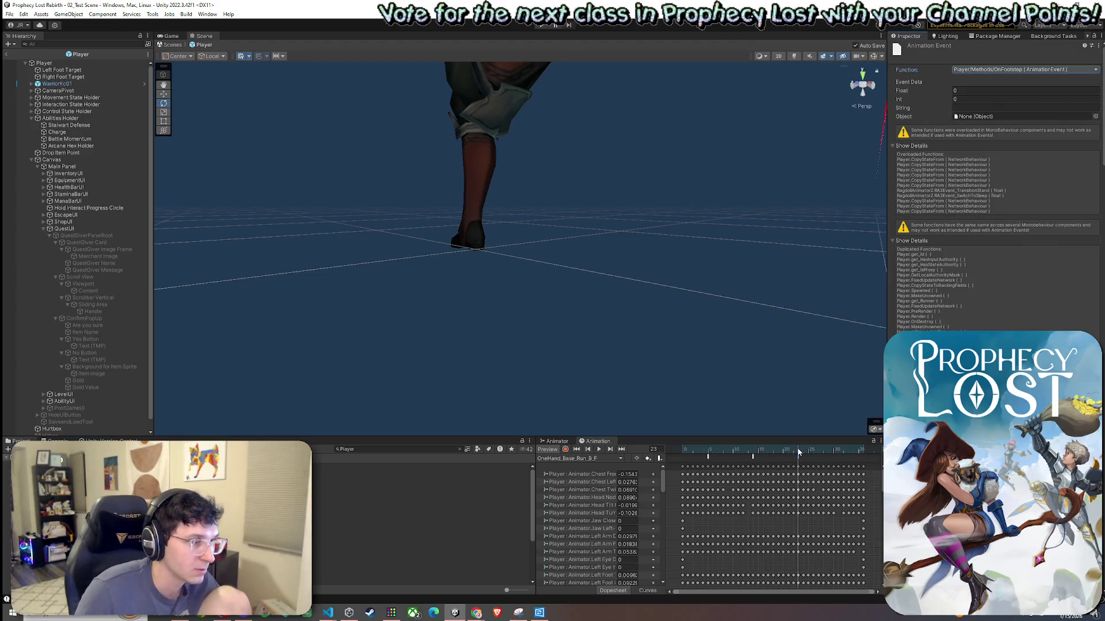
{"action": "mouse_move", "coordinate": [799, 452]}
{"action": "left_mouse_down"}
{"action": "mouse_move", "coordinate": [846, 467]}
{"action": "mouse_move", "coordinate": [838, 475]}
{"action": "left_mouse_up"}
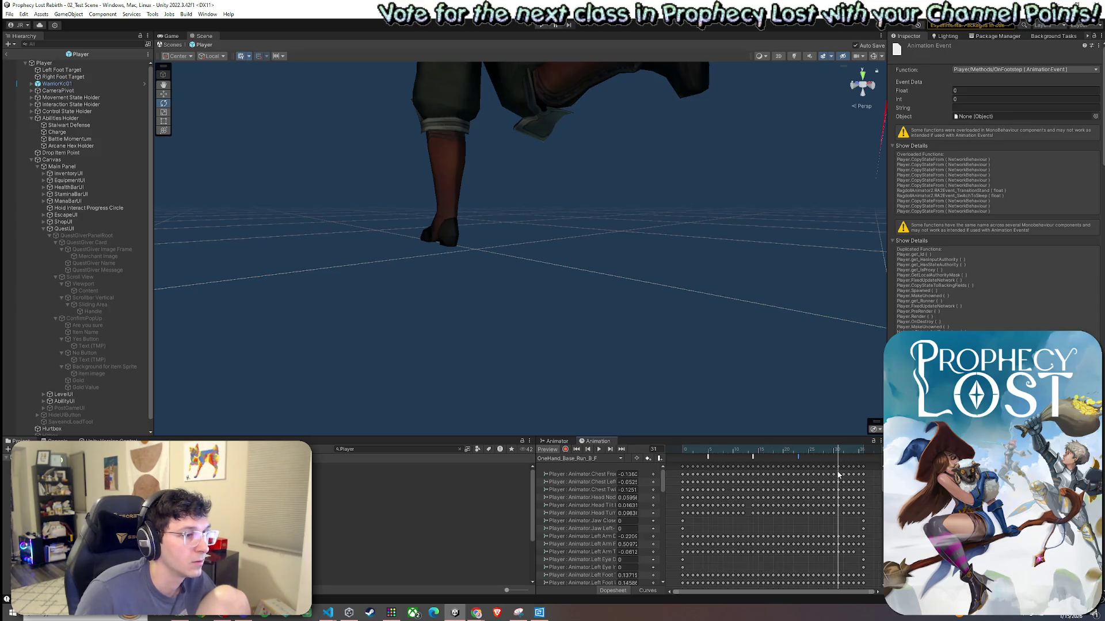
Add an event at the footfall near frame 31 calling OnFootstep, then scrub to frame 37.
{"action": "double_click", "coordinate": [840, 460]}
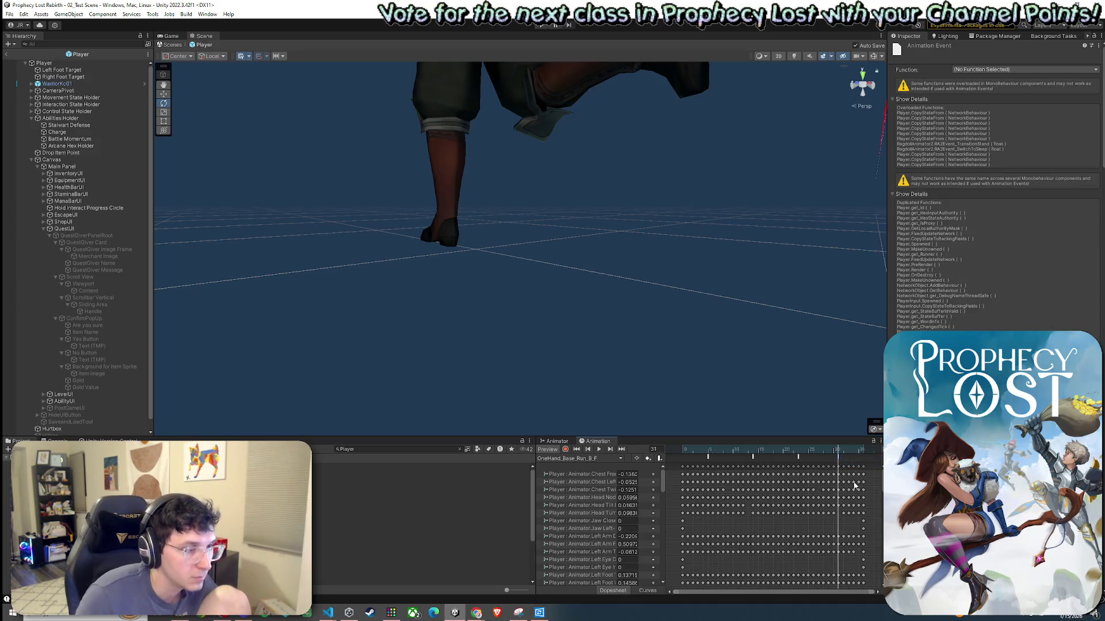
{"action": "mouse_move", "coordinate": [839, 458]}
{"action": "left_mouse_down"}
{"action": "mouse_move", "coordinate": [799, 458]}
{"action": "mouse_move", "coordinate": [844, 467]}
{"action": "left_mouse_up"}
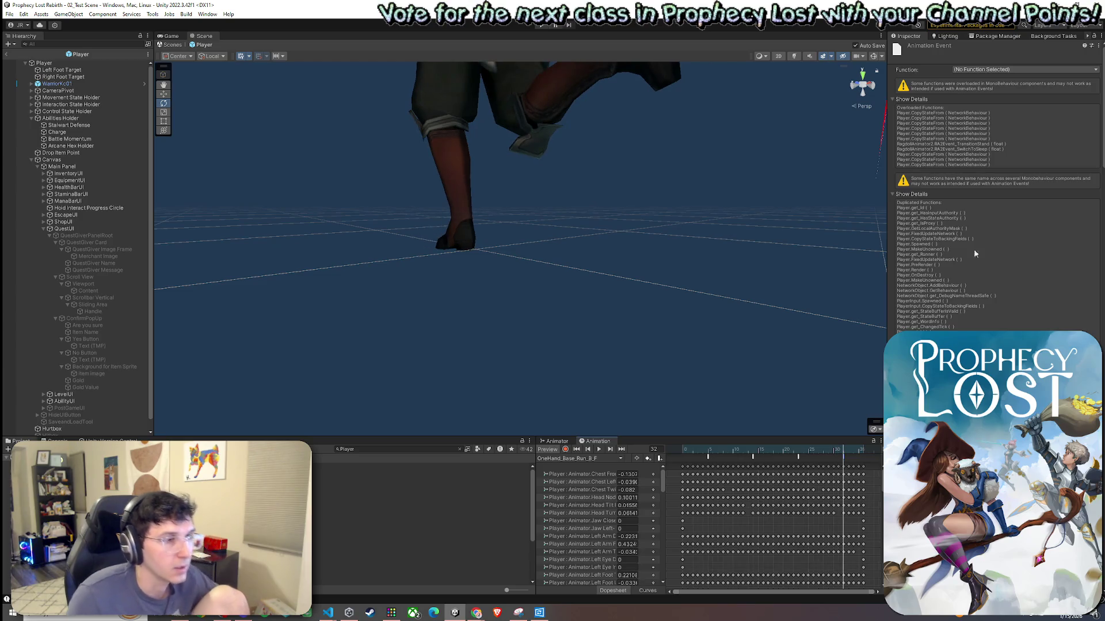
{"action": "left_click", "coordinate": [1024, 69]}
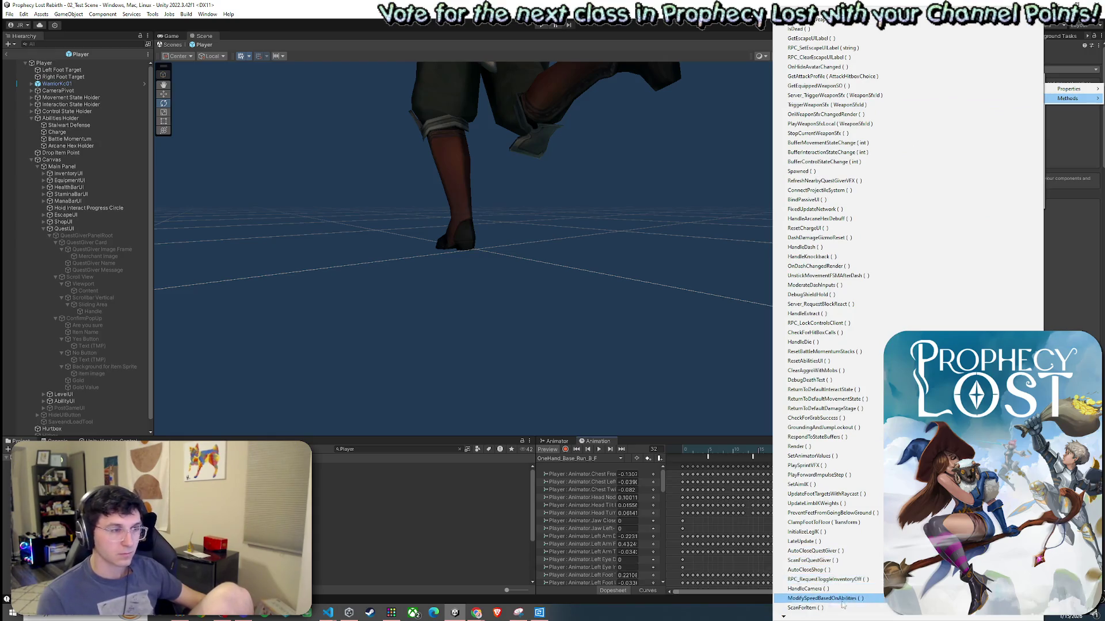
{"action": "mouse_move", "coordinate": [811, 618]}
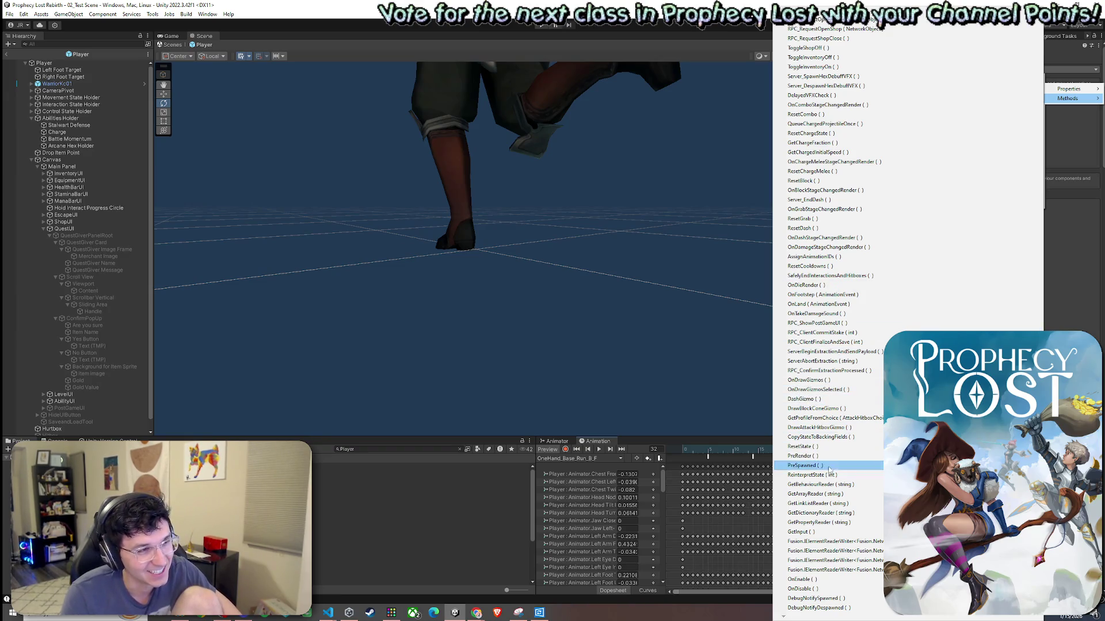
{"action": "left_click", "coordinate": [852, 299]}
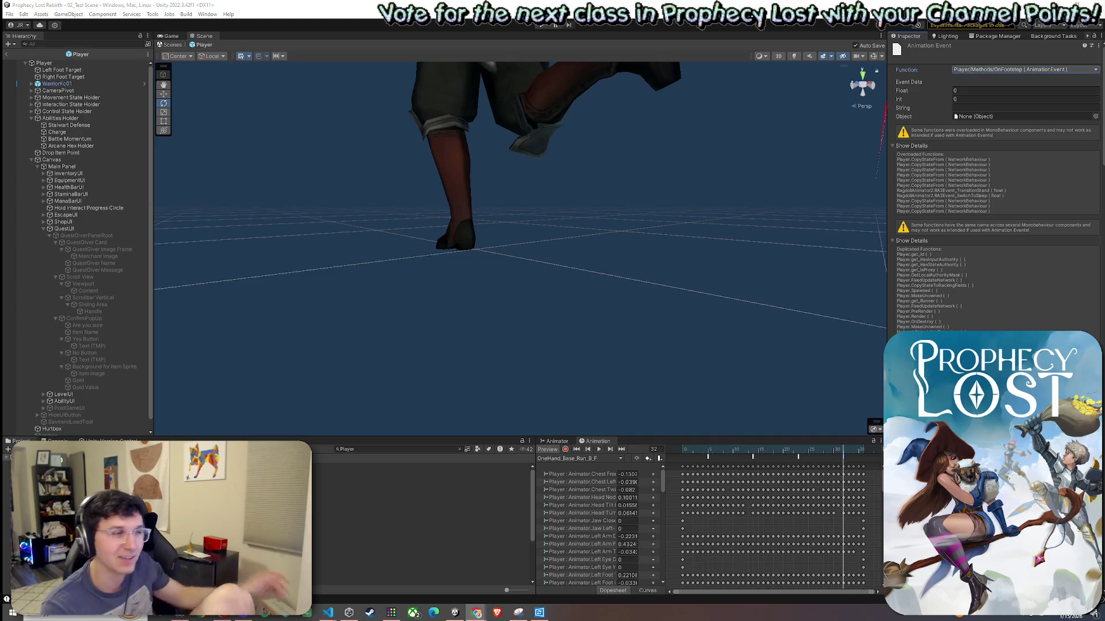
{"action": "left_click", "coordinate": [852, 450]}
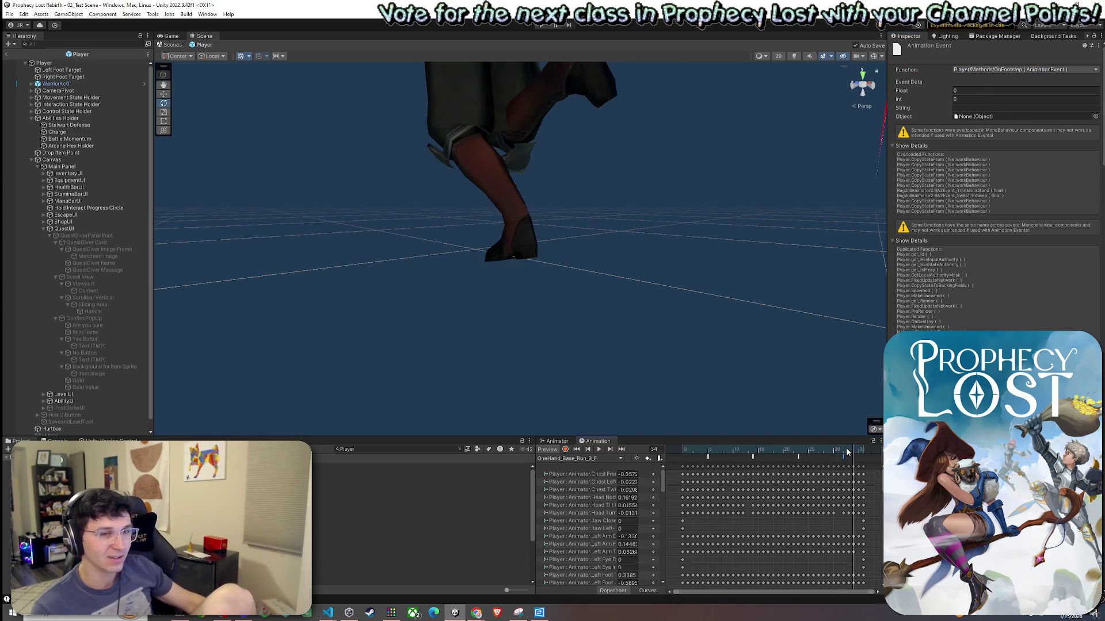
{"action": "mouse_move", "coordinate": [853, 452]}
{"action": "left_mouse_down"}
{"action": "mouse_move", "coordinate": [844, 448]}
{"action": "mouse_move", "coordinate": [871, 450]}
{"action": "mouse_move", "coordinate": [685, 459]}
{"action": "mouse_move", "coordinate": [869, 455]}
{"action": "left_mouse_up"}
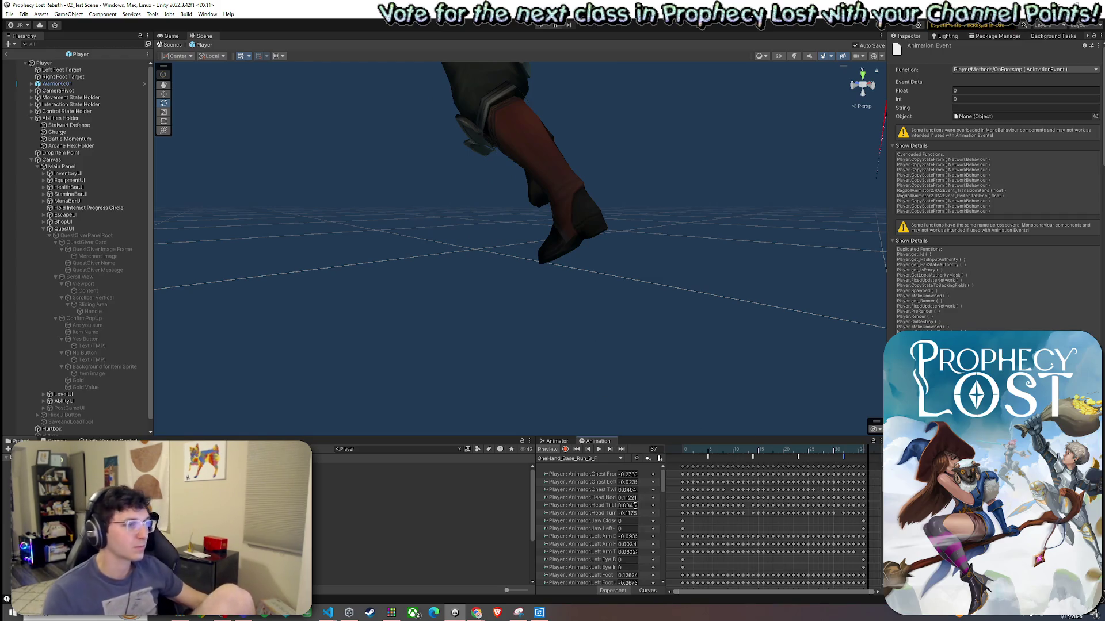
{"action": "left_click", "coordinate": [592, 461]}
Load the OneHand_Base_Run_B_F_L45 clip and scrub from frame 0 to its frame 5 footfall.
{"action": "left_click", "coordinate": [599, 366]}
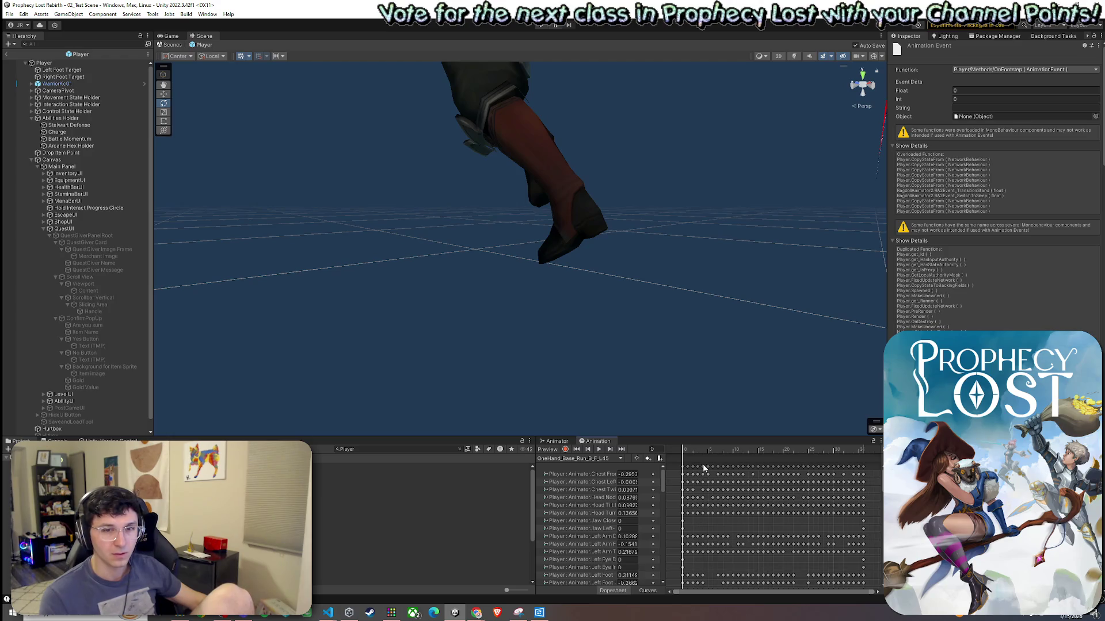
{"action": "left_click_drag", "start_coordinate": [683, 452], "coordinate": [681, 452]}
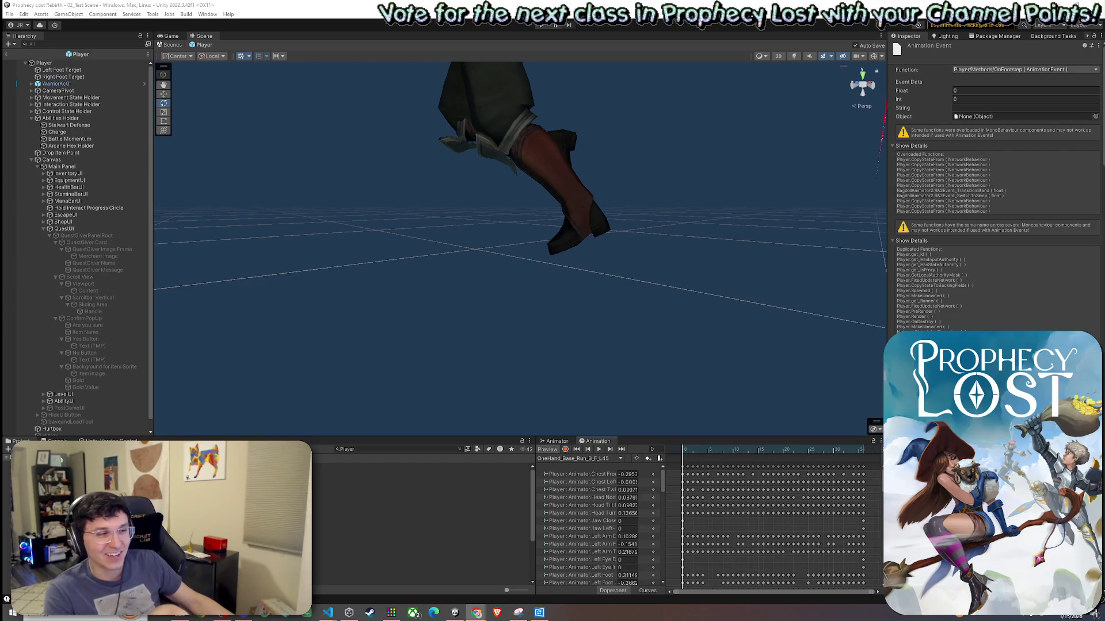
{"action": "left_click", "coordinate": [695, 454]}
{"action": "left_click_drag", "start_coordinate": [695, 455], "coordinate": [707, 463]}
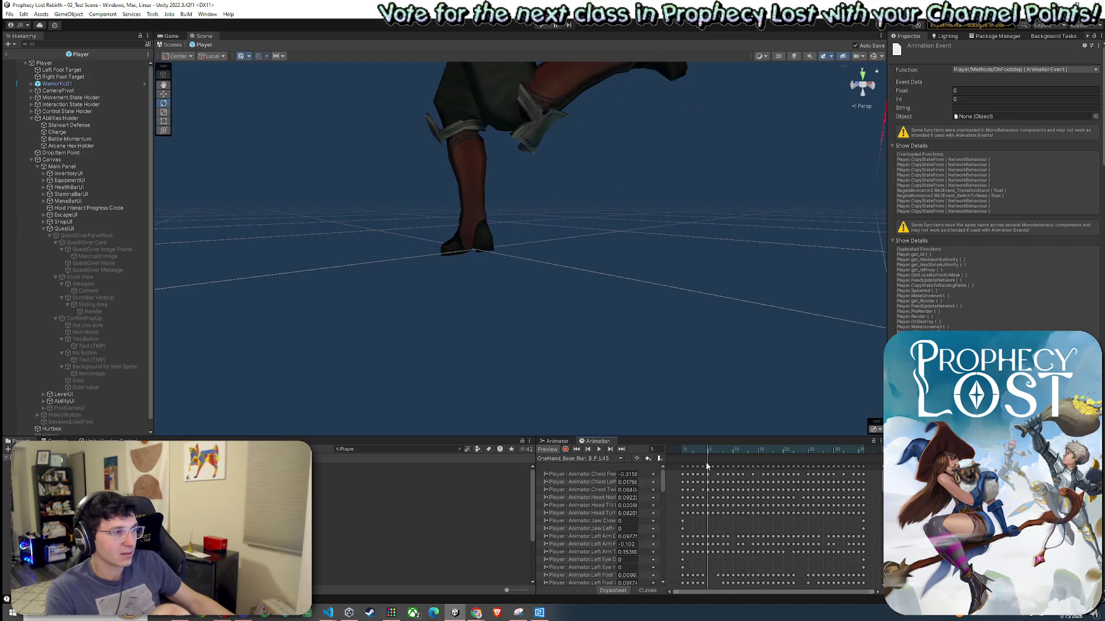
{"action": "right_click", "coordinate": [711, 465]}
Add a frame 5 event calling OnFootstep on B_F_L45, then scrub to frame 14 for the next event.
{"action": "left_click", "coordinate": [712, 465]}
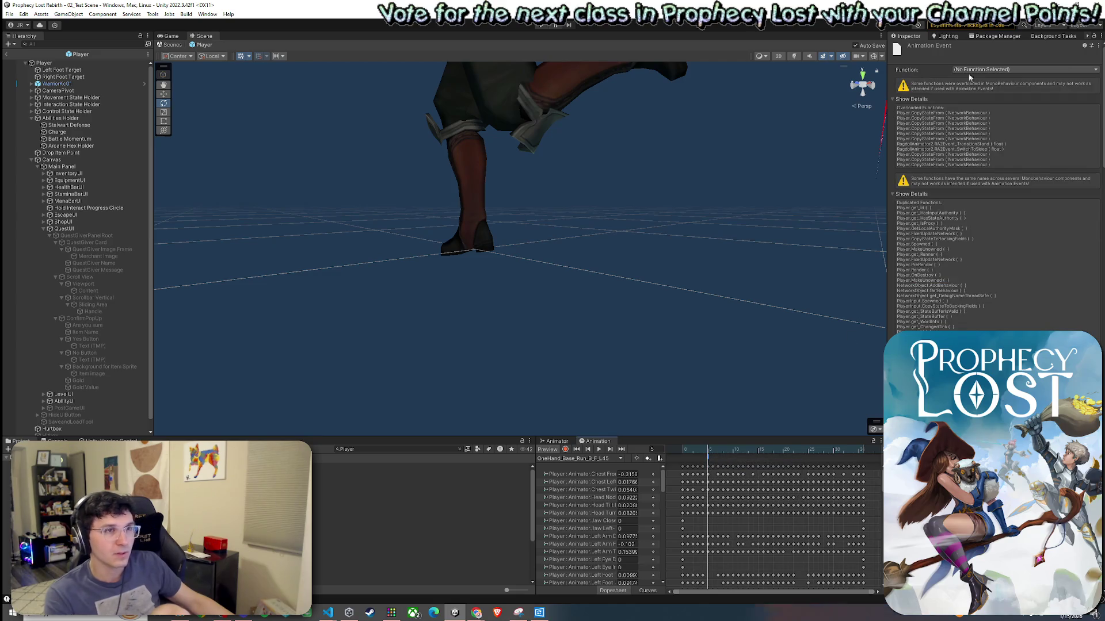
{"action": "left_click", "coordinate": [985, 69]}
{"action": "mouse_move", "coordinate": [983, 89]}
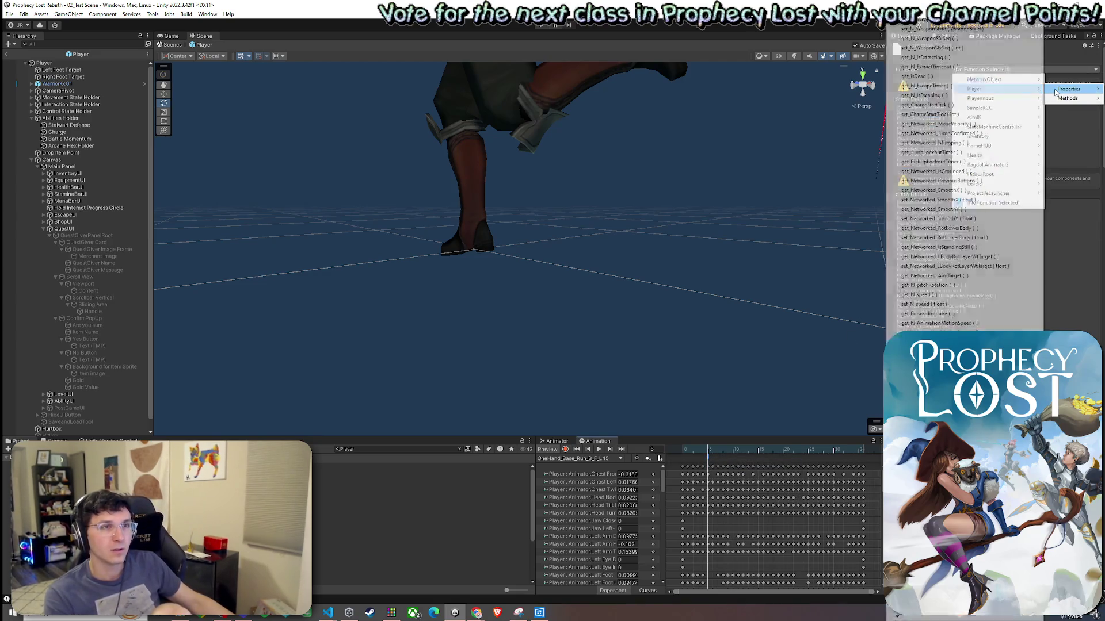
{"action": "mouse_move", "coordinate": [1068, 98]}
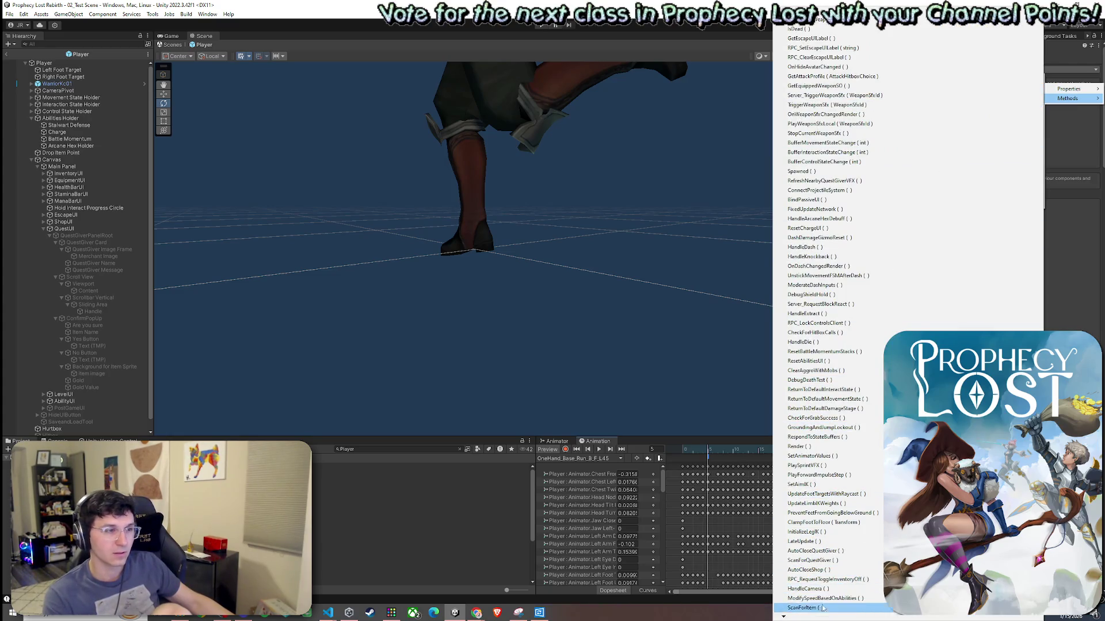
{"action": "scroll", "coordinate": [817, 617], "scroll_direction": "down", "scroll_amount": 5}
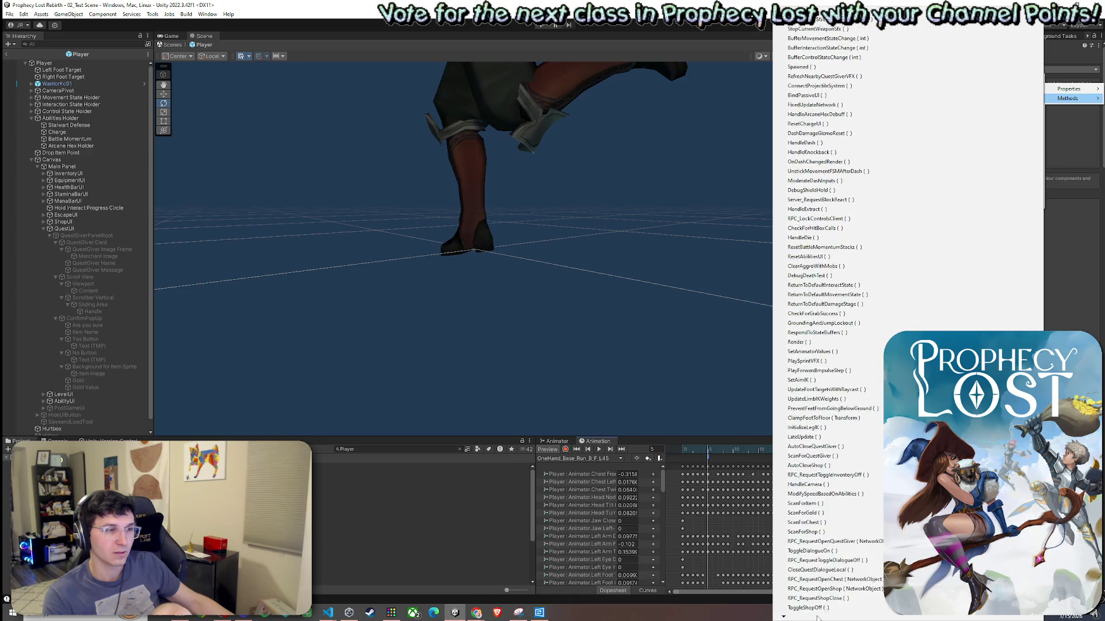
{"action": "scroll", "coordinate": [817, 617], "scroll_direction": "down", "scroll_amount": 6}
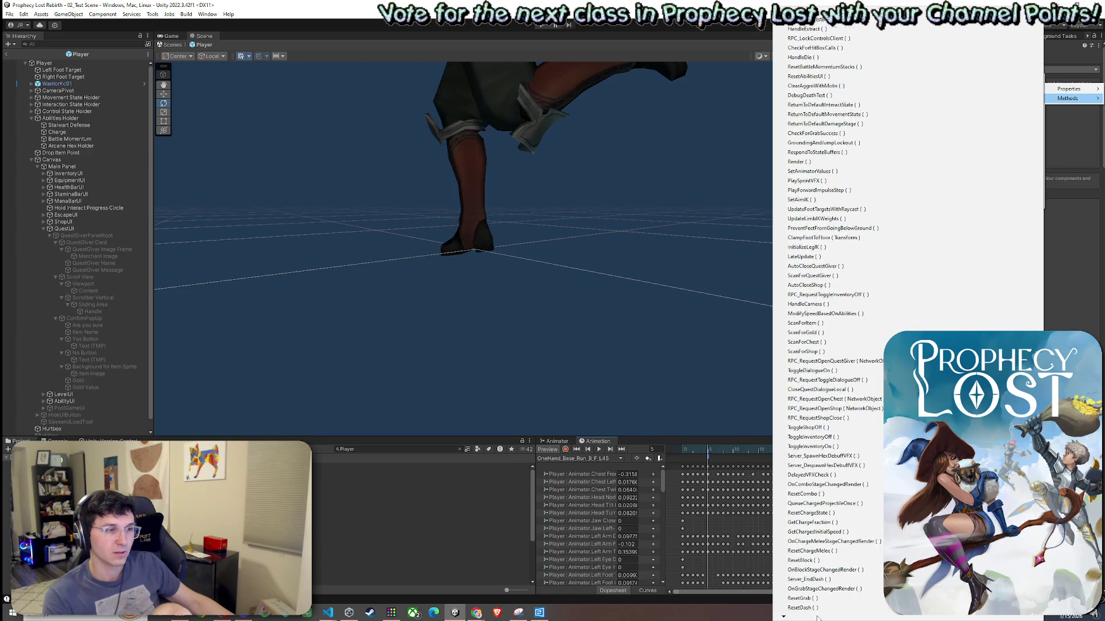
{"action": "scroll", "coordinate": [817, 617], "scroll_direction": "down", "scroll_amount": 4}
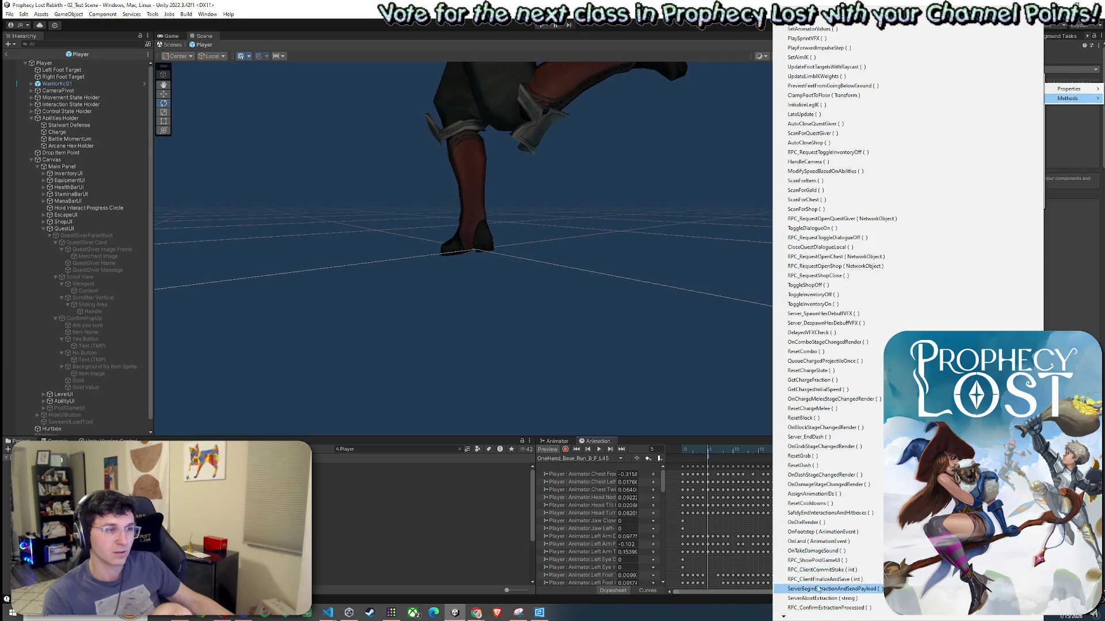
{"action": "mouse_move", "coordinate": [808, 616]}
{"action": "left_click", "coordinate": [819, 522]}
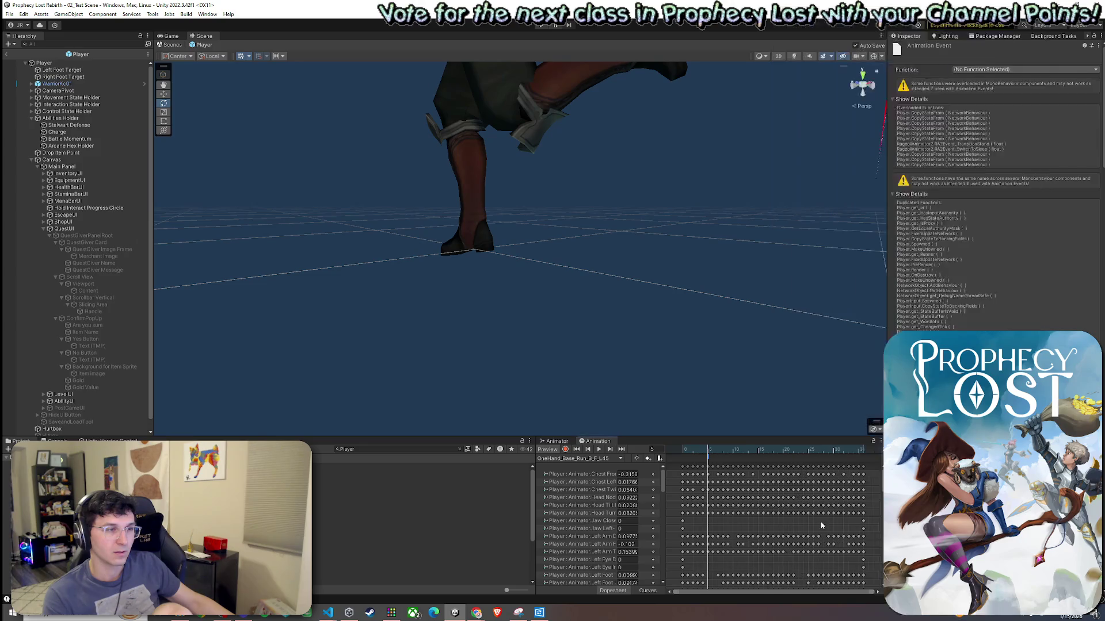
{"action": "mouse_move", "coordinate": [708, 454]}
{"action": "left_mouse_down"}
{"action": "mouse_move", "coordinate": [754, 462]}
{"action": "mouse_move", "coordinate": [771, 479]}
{"action": "left_mouse_up"}
{"action": "left_click", "coordinate": [971, 70]}
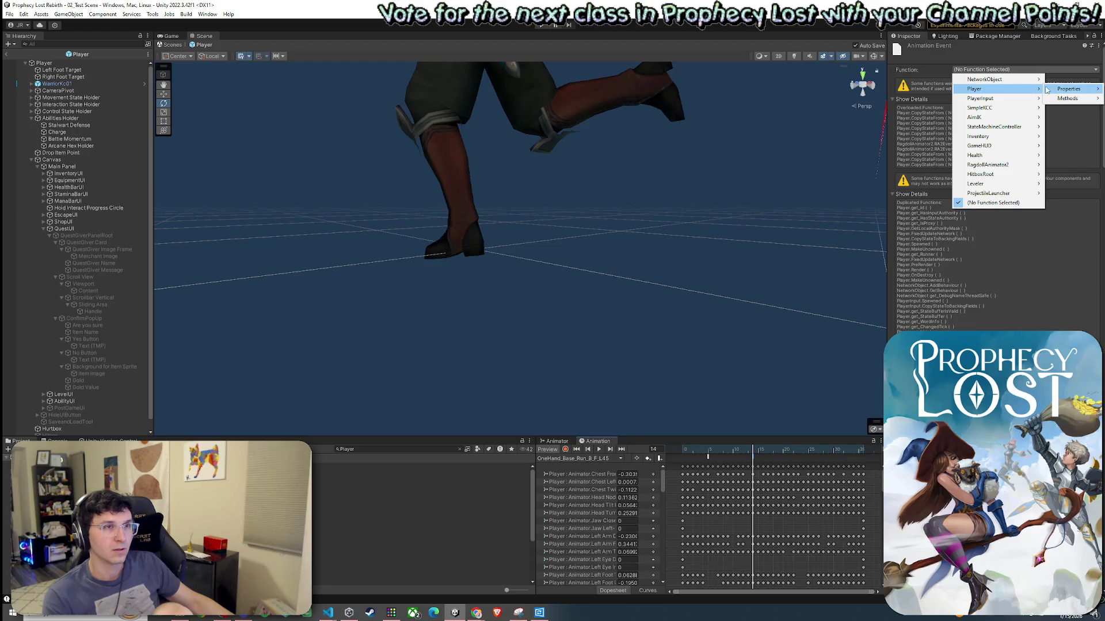
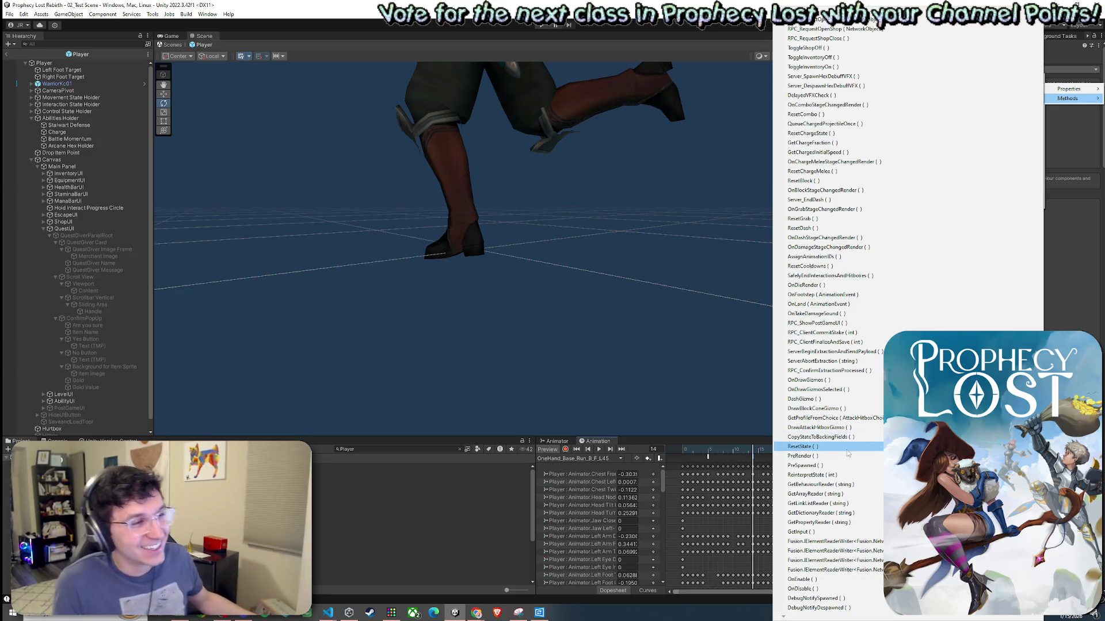
Set the selected event to call OnFootstep and scrub the L45 run clip back to frame 5.
{"action": "left_click", "coordinate": [845, 295]}
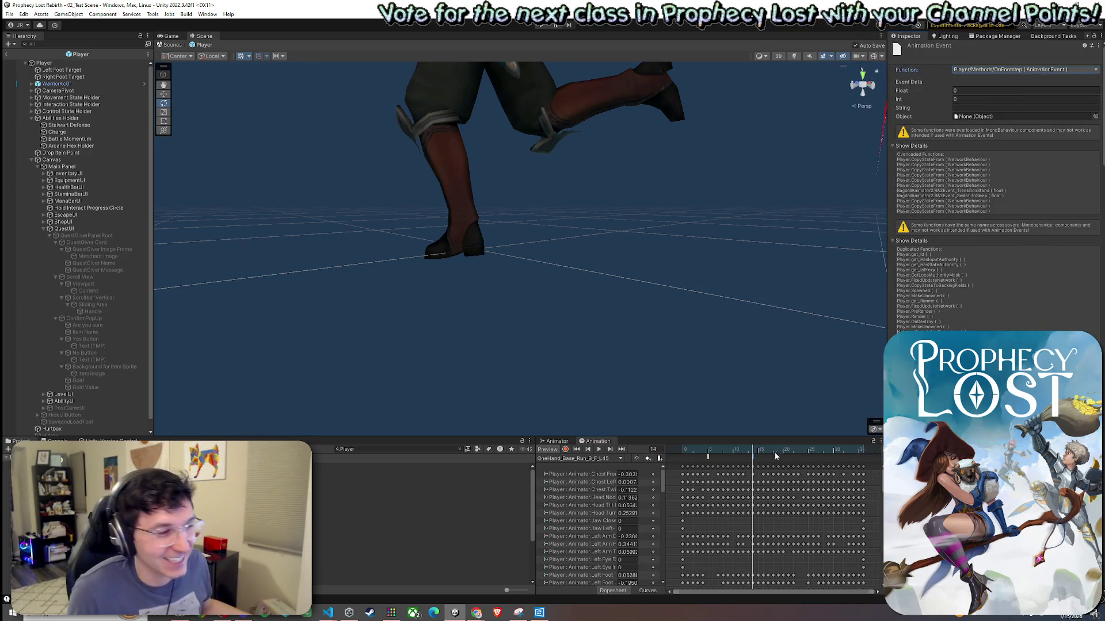
{"action": "mouse_move", "coordinate": [753, 450]}
{"action": "left_mouse_down"}
{"action": "mouse_move", "coordinate": [689, 449]}
{"action": "mouse_move", "coordinate": [794, 476]}
{"action": "mouse_move", "coordinate": [797, 449]}
{"action": "left_mouse_up"}
{"action": "right_click", "coordinate": [796, 458]}
{"action": "left_click", "coordinate": [800, 463]}
Add a new animation event at frame 23 and browse its function list without choosing one.
{"action": "right_click", "coordinate": [796, 457]}
{"action": "left_click", "coordinate": [800, 461]}
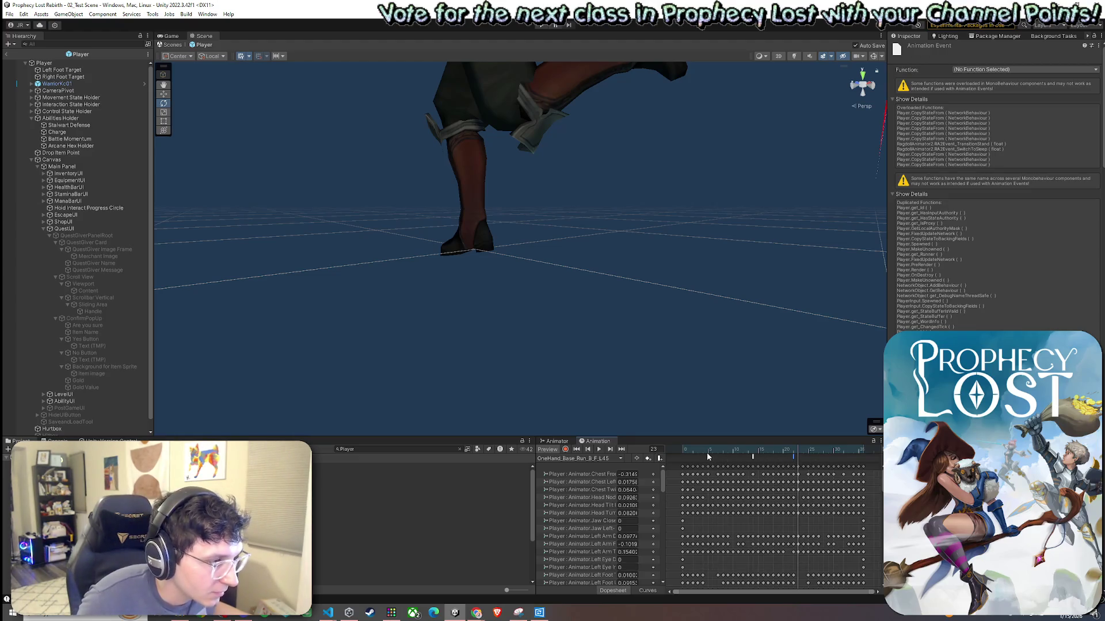
{"action": "mouse_move", "coordinate": [754, 457]}
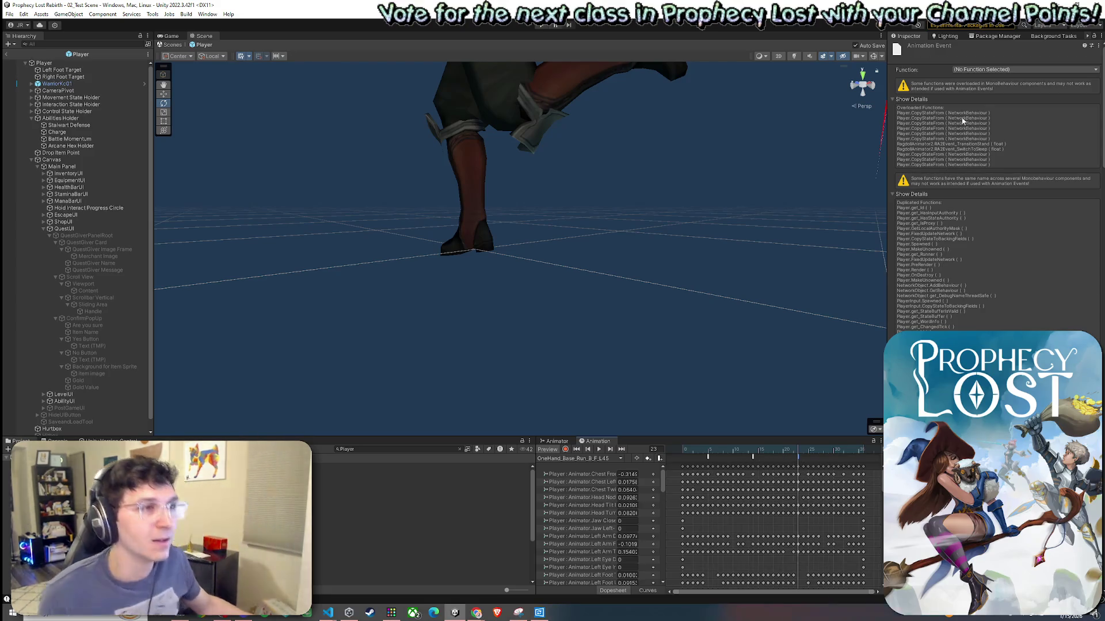
{"action": "left_click", "coordinate": [996, 69]}
{"action": "mouse_move", "coordinate": [999, 98]}
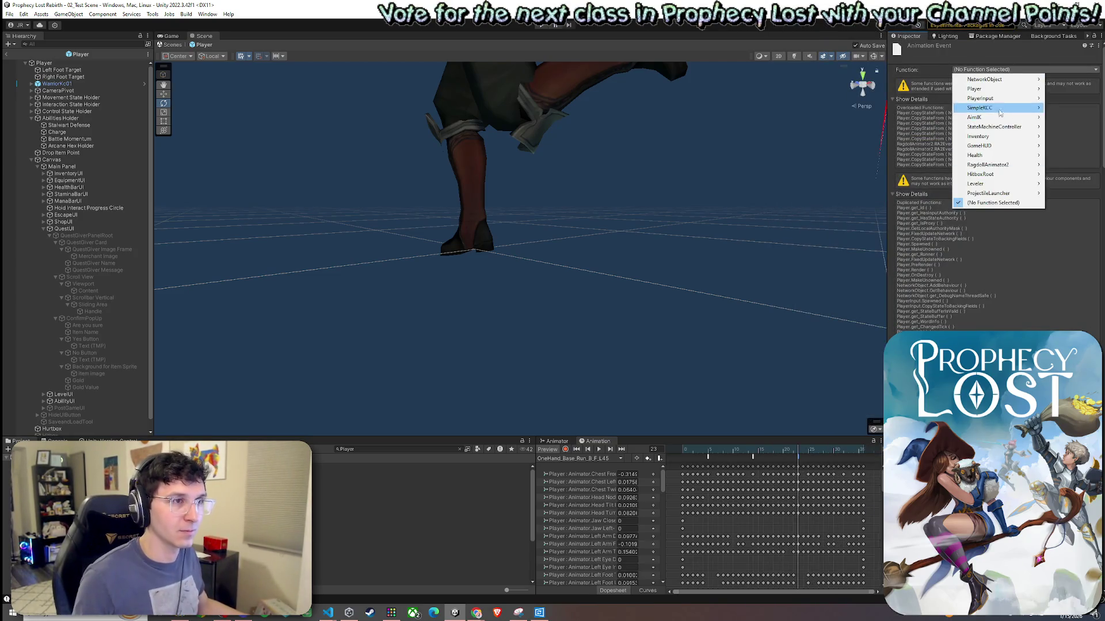
{"action": "mouse_move", "coordinate": [1068, 98]}
{"action": "scroll", "coordinate": [841, 618], "scroll_direction": "down", "scroll_amount": 5}
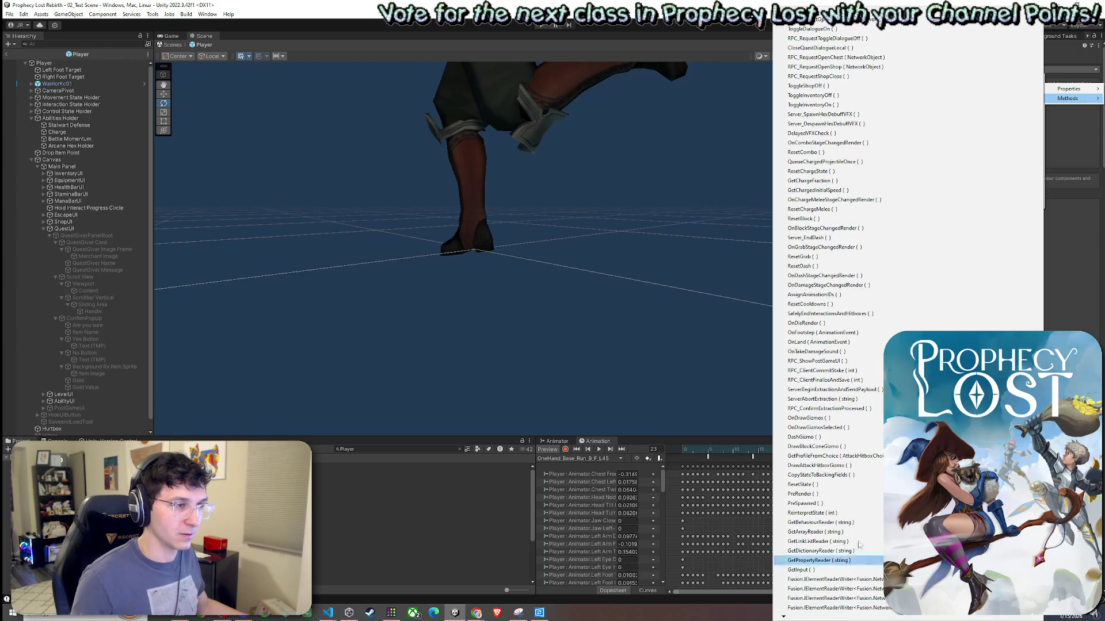
{"action": "key", "text": "Escape"}
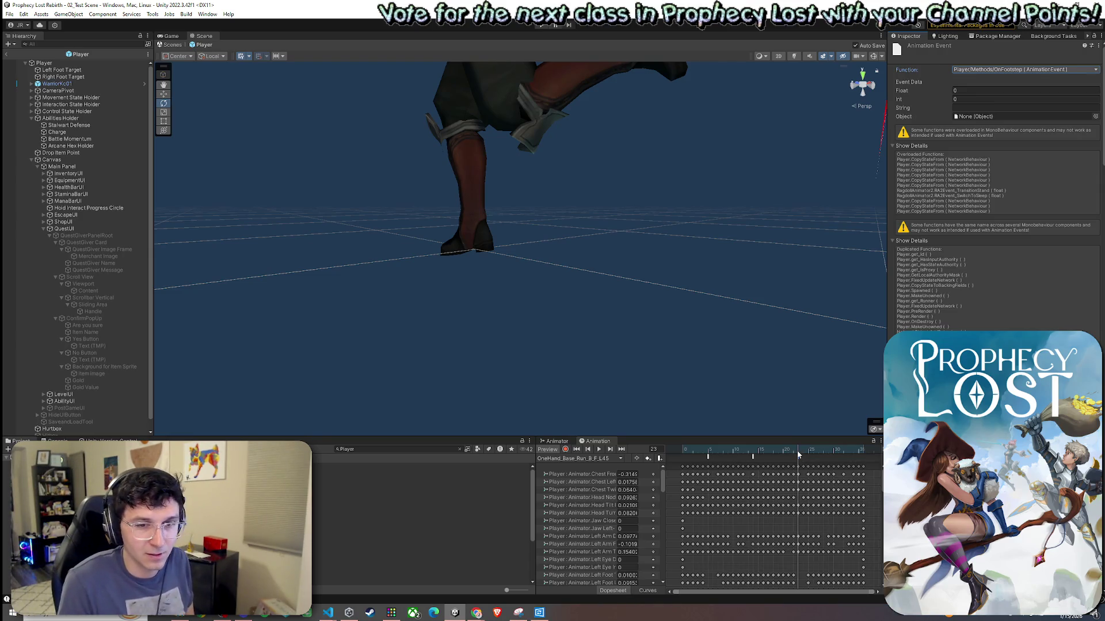
Make the empty event near frame 26 call OnFootstep, then switch to the OneHand_Base_Run_B_F_L90_B clip.
{"action": "mouse_move", "coordinate": [798, 455]}
{"action": "left_mouse_down"}
{"action": "mouse_move", "coordinate": [682, 467]}
{"action": "mouse_move", "coordinate": [800, 490]}
{"action": "left_mouse_up"}
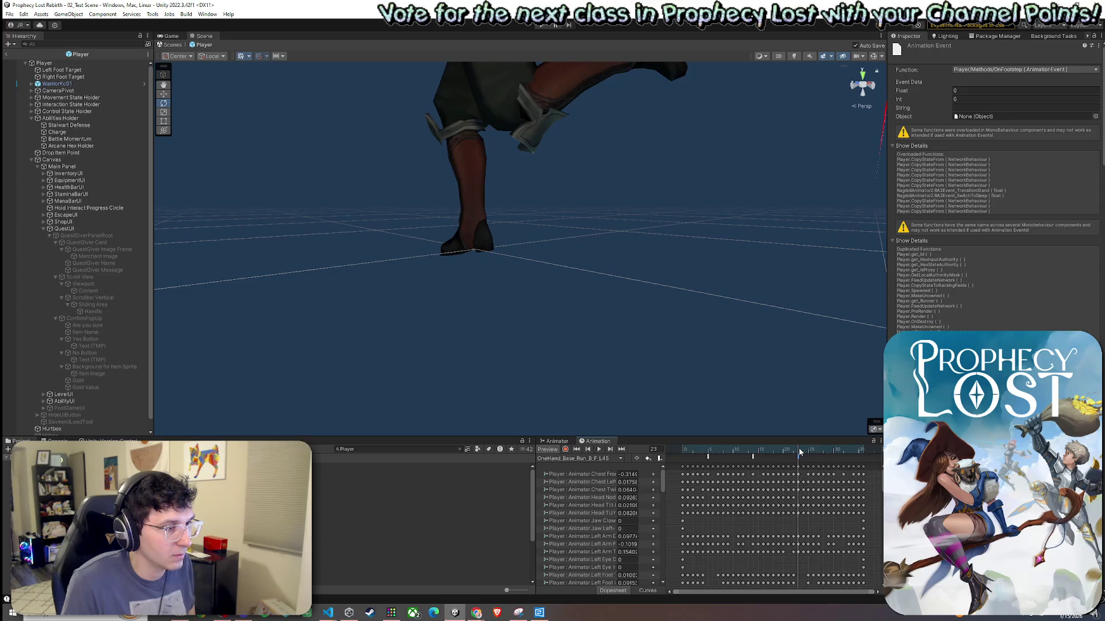
{"action": "left_click_drag", "start_coordinate": [798, 452], "coordinate": [844, 461]}
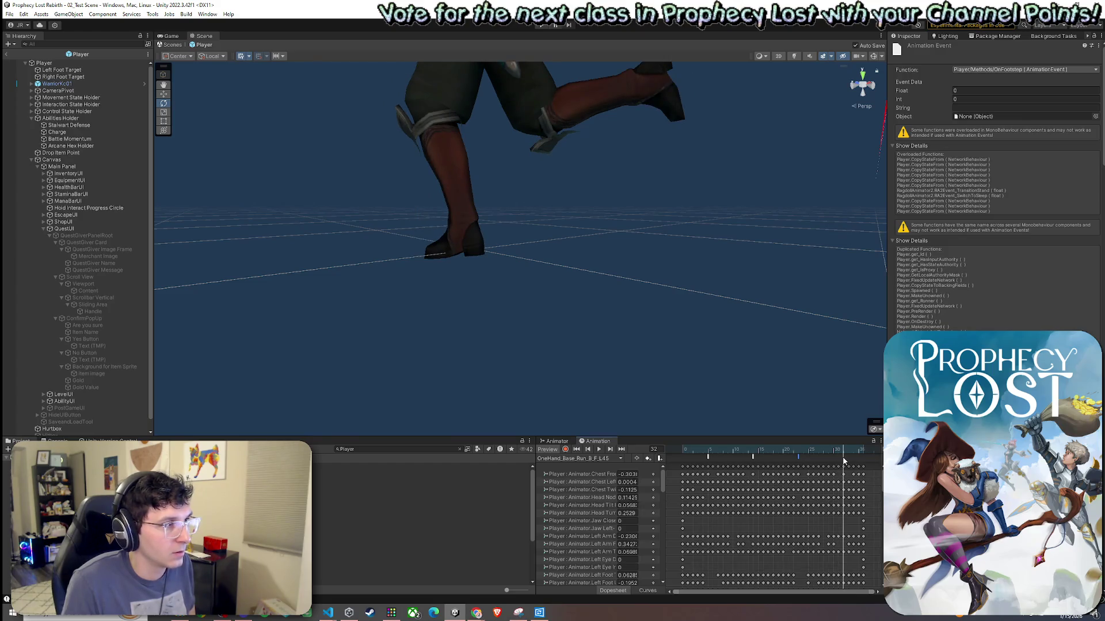
{"action": "left_click_drag", "start_coordinate": [842, 461], "coordinate": [866, 481]}
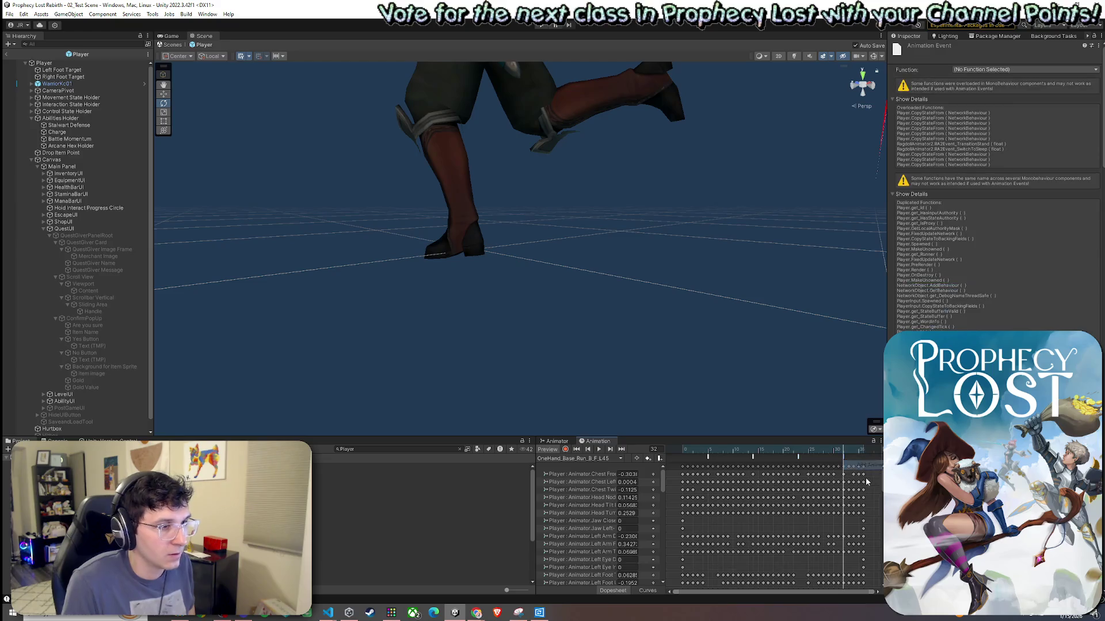
{"action": "left_click", "coordinate": [1002, 72]}
{"action": "mouse_move", "coordinate": [1012, 89]}
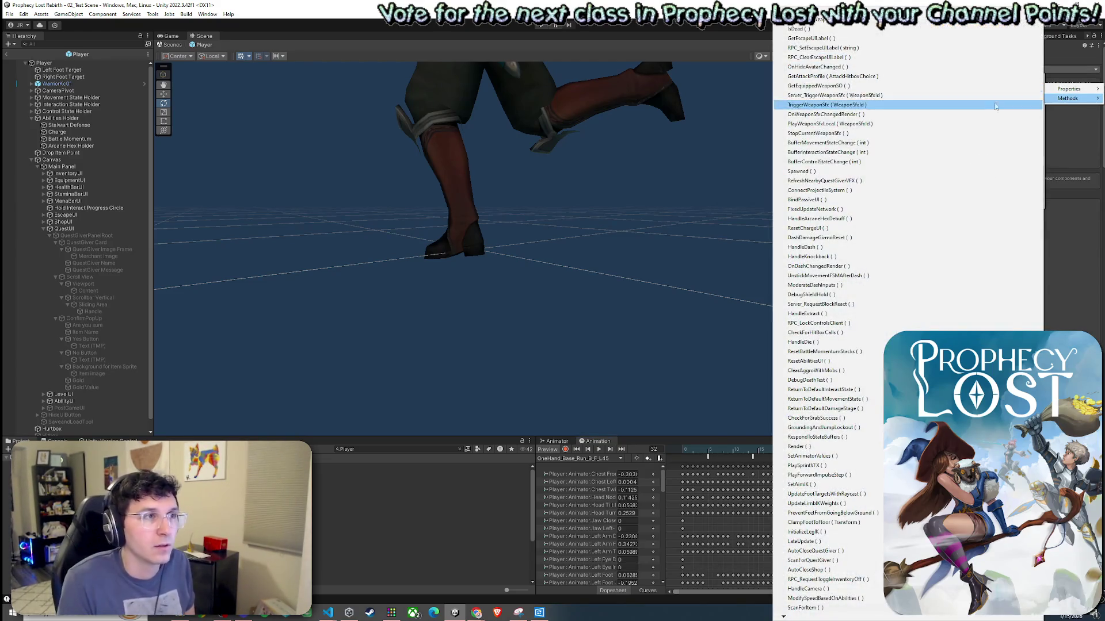
{"action": "mouse_move", "coordinate": [816, 618]}
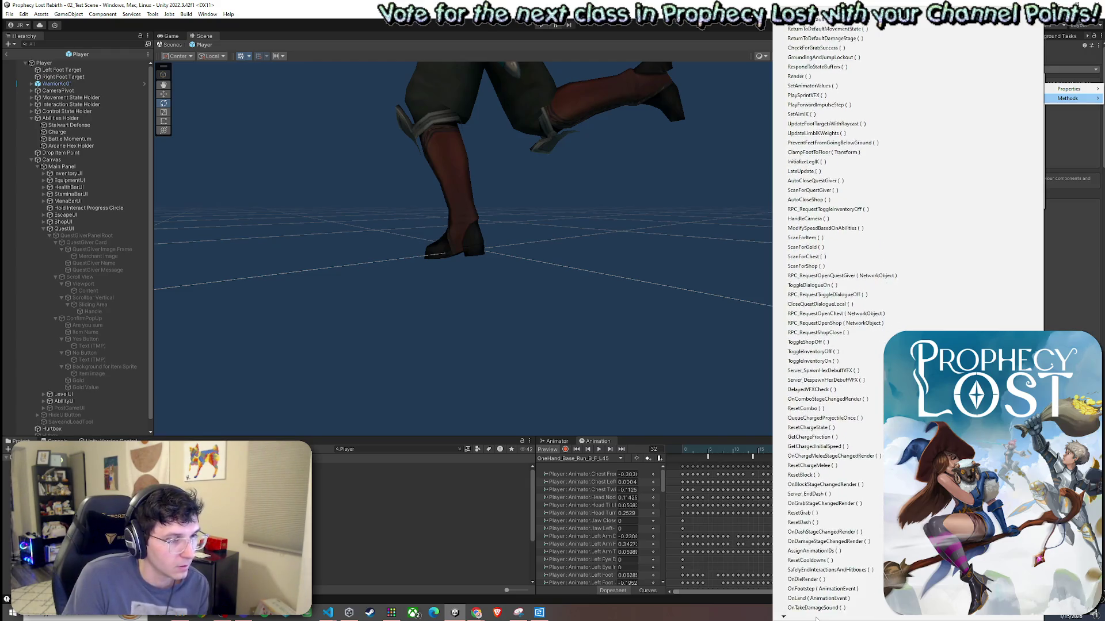
{"action": "left_click", "coordinate": [817, 569]}
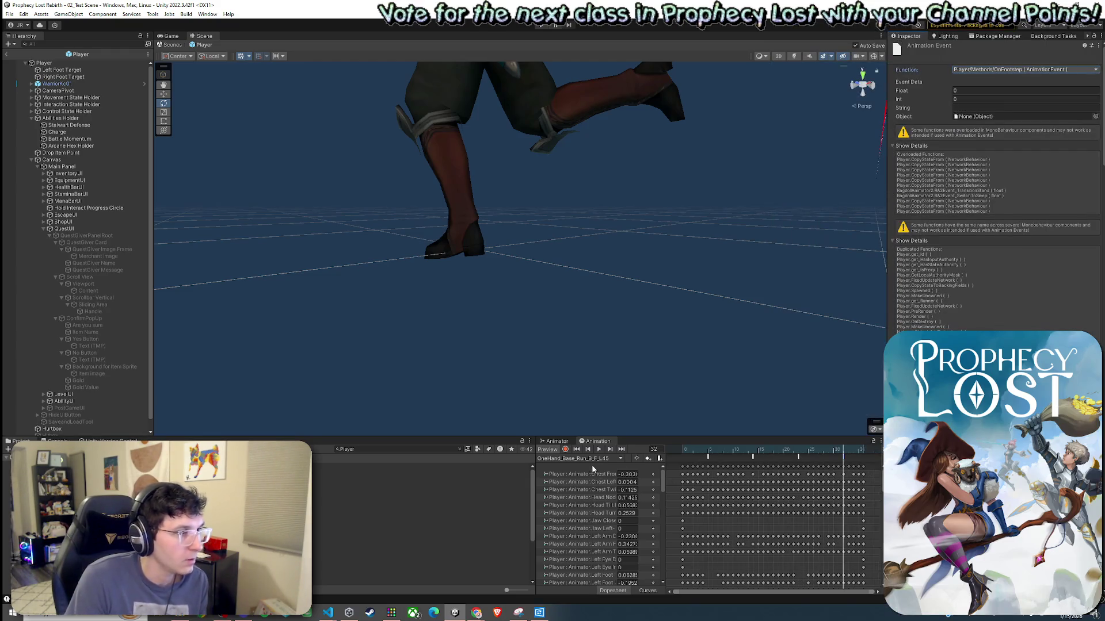
{"action": "left_click", "coordinate": [593, 459]}
{"action": "left_click", "coordinate": [604, 375]}
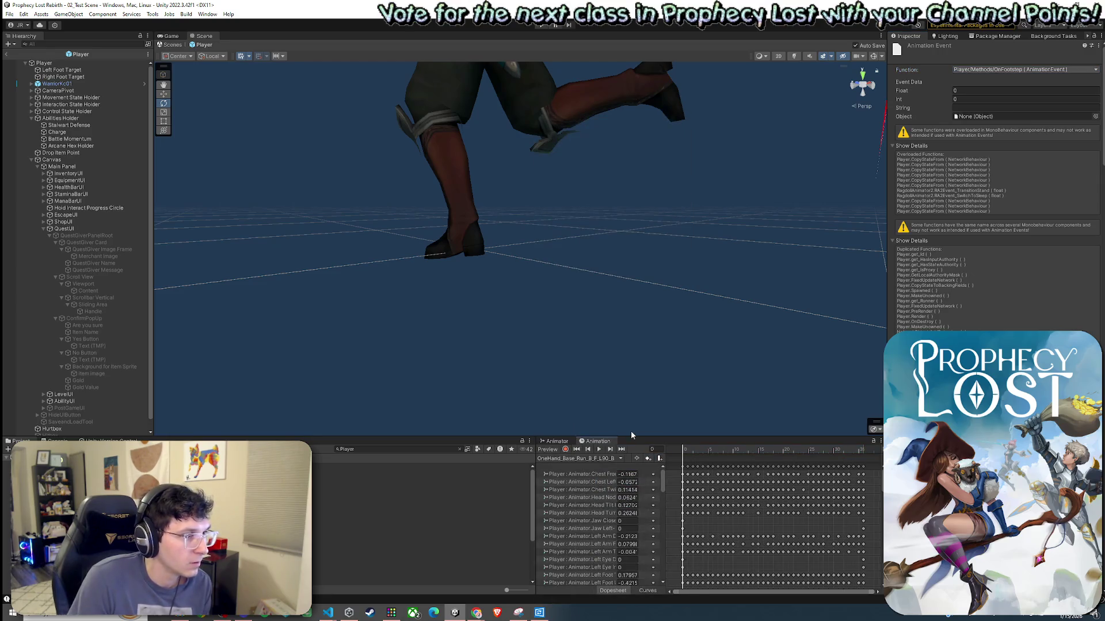
Scrub the L90_B clip to frame 5, orbit behind the character, and switch the Scene view to 2D.
{"action": "left_click", "coordinate": [685, 452]}
{"action": "left_click_drag", "start_coordinate": [681, 452], "coordinate": [716, 461]}
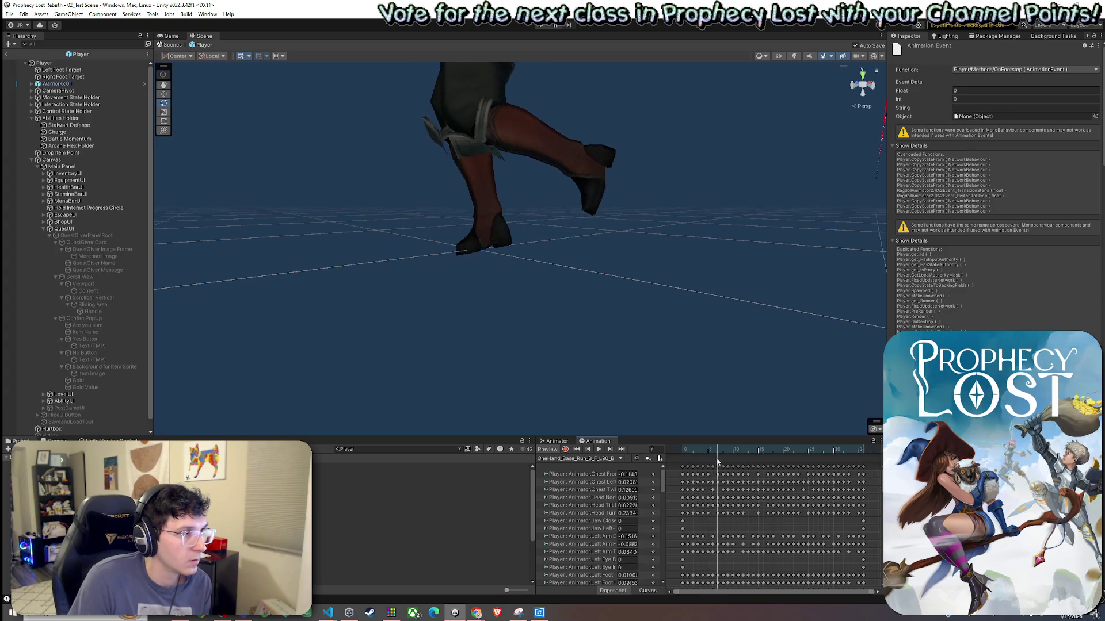
{"action": "mouse_move", "coordinate": [674, 374]}
{"action": "left_mouse_down"}
{"action": "mouse_move", "coordinate": [641, 373]}
{"action": "mouse_move", "coordinate": [611, 406]}
{"action": "mouse_move", "coordinate": [558, 409]}
{"action": "mouse_move", "coordinate": [558, 360]}
{"action": "mouse_move", "coordinate": [639, 402]}
{"action": "left_mouse_up"}
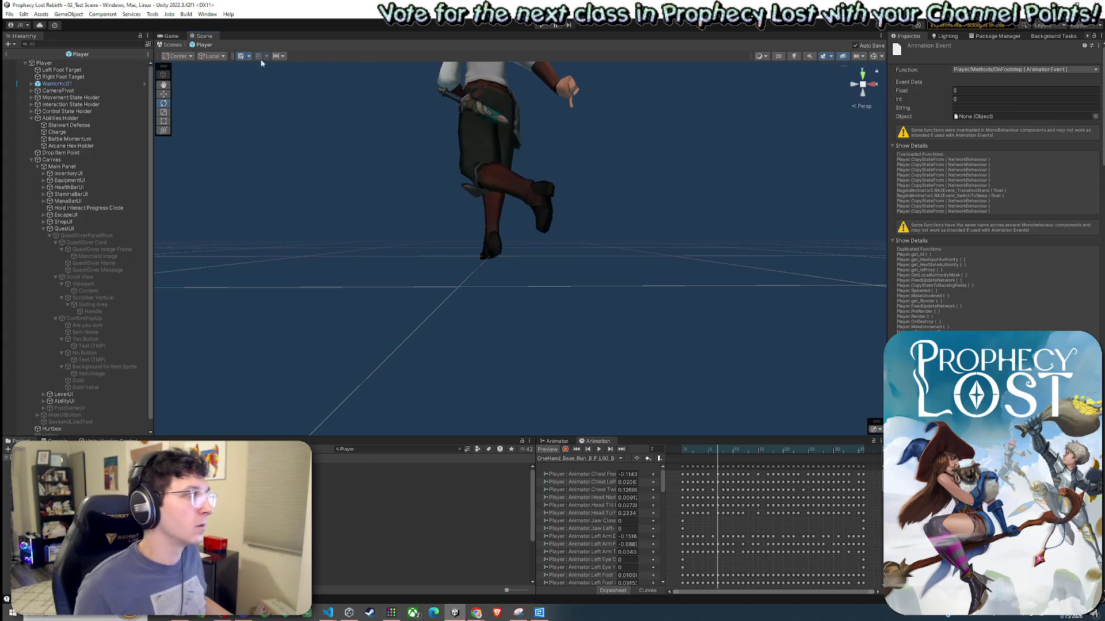
{"action": "left_click", "coordinate": [201, 58]}
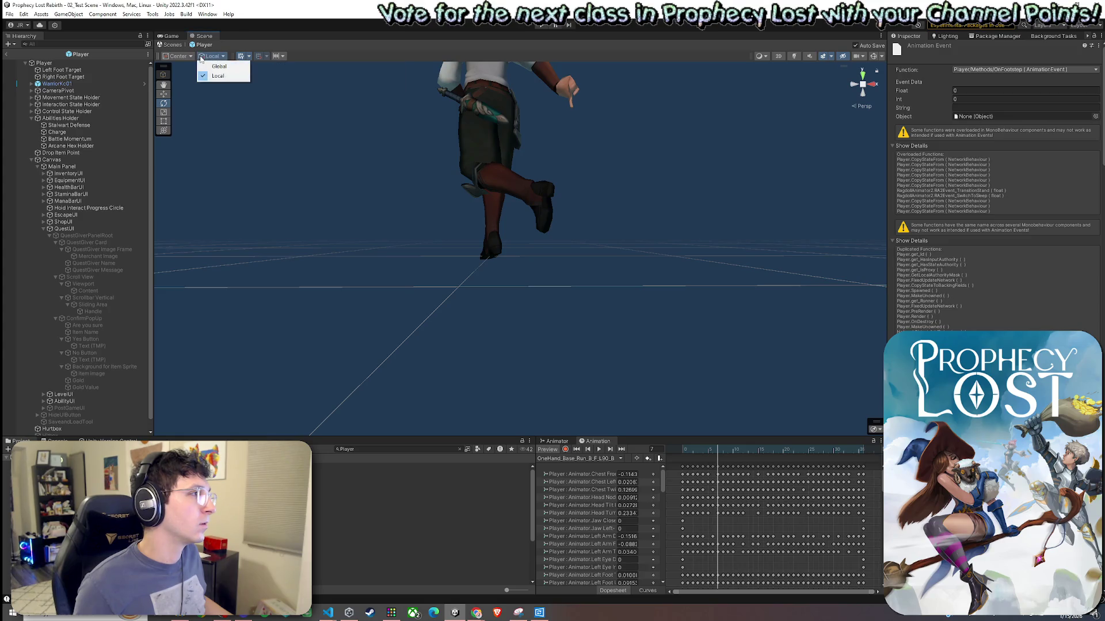
{"action": "left_click", "coordinate": [767, 56]}
{"action": "left_click", "coordinate": [767, 56]}
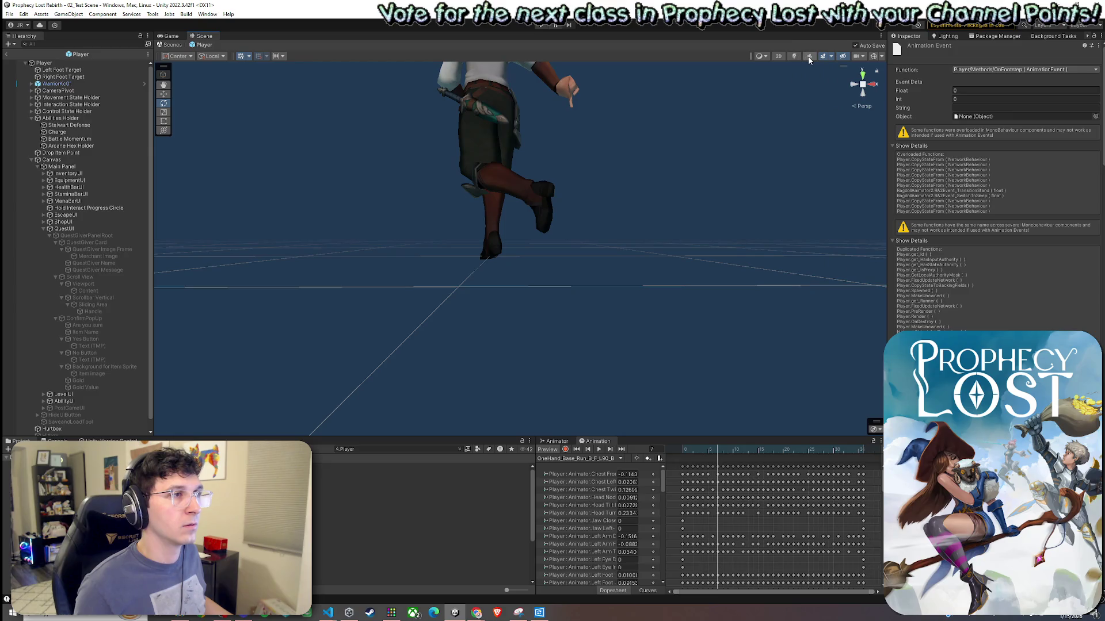
{"action": "left_click", "coordinate": [780, 56]}
Zoom in, scrub the L90_B clip to frame 1, and add an event calling OnFootstep there.
{"action": "scroll", "coordinate": [506, 220], "scroll_direction": "up", "scroll_amount": 10}
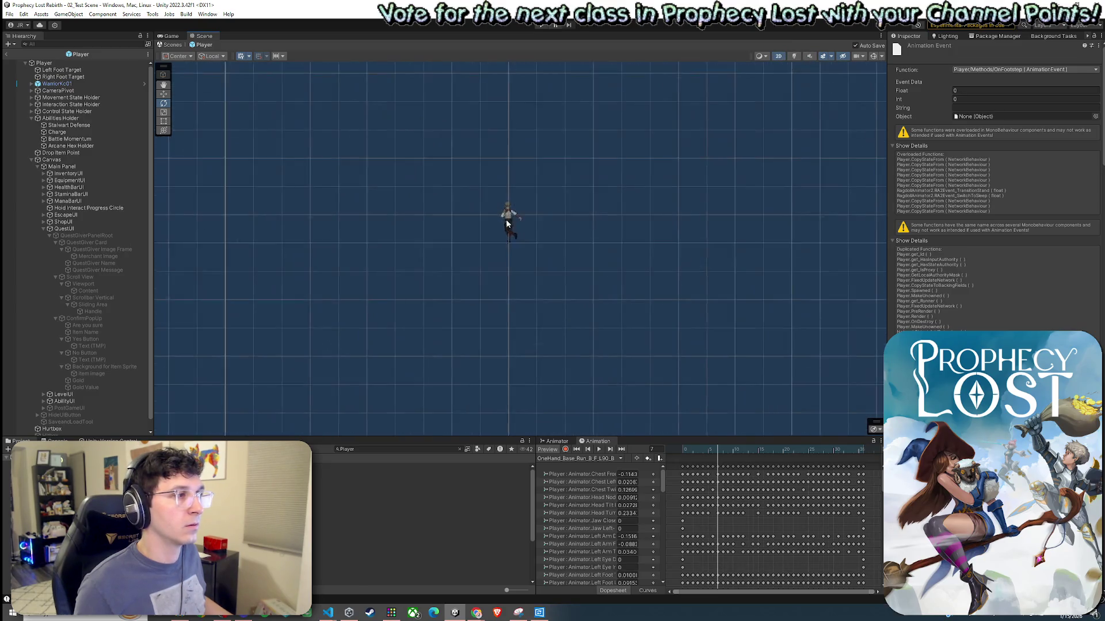
{"action": "scroll", "coordinate": [505, 220], "scroll_direction": "up", "scroll_amount": 3}
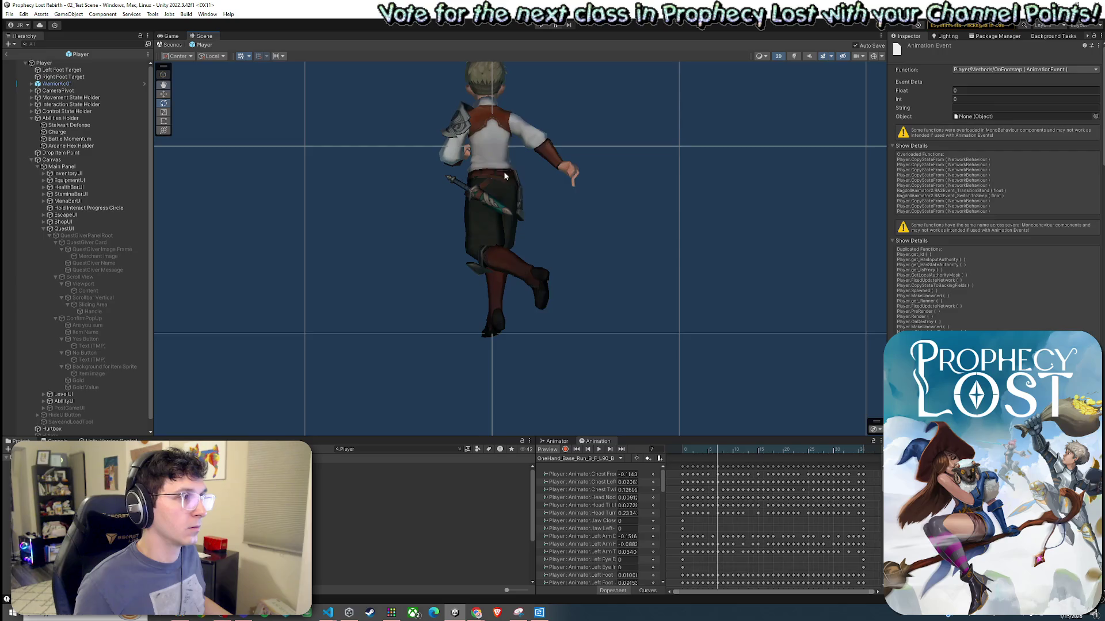
{"action": "left_click_drag", "start_coordinate": [716, 449], "coordinate": [681, 456]}
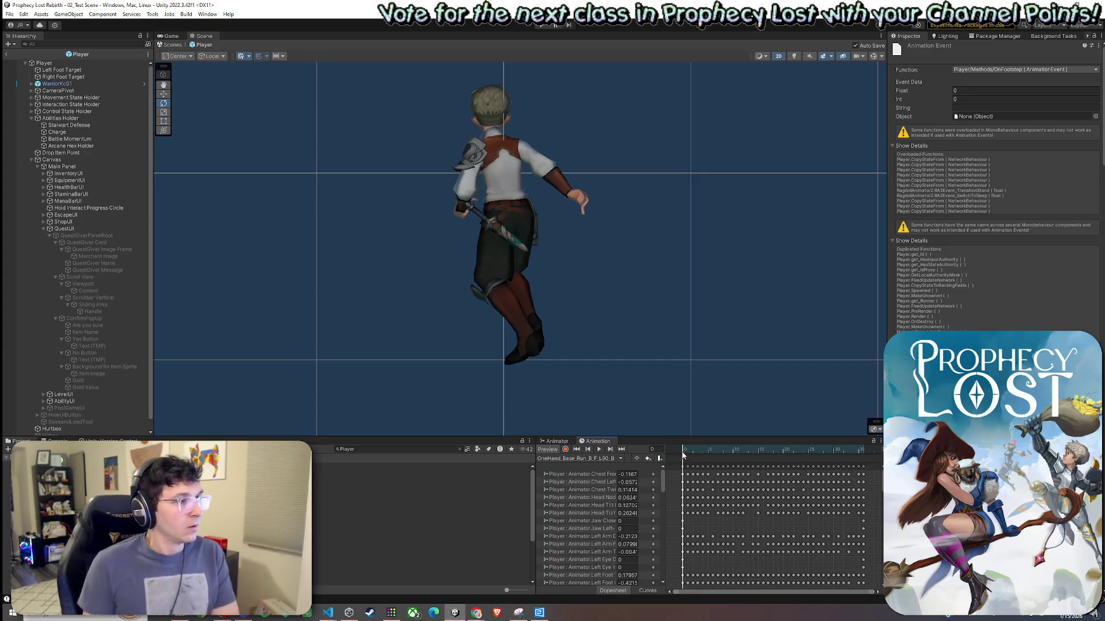
{"action": "left_click_drag", "start_coordinate": [682, 456], "coordinate": [717, 474]}
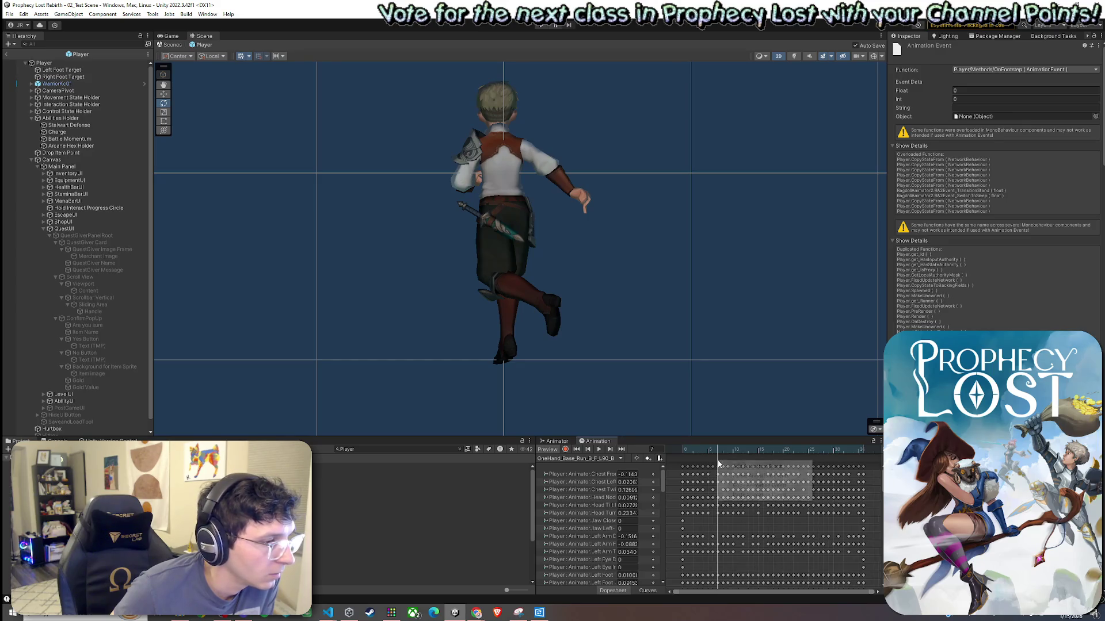
{"action": "left_click", "coordinate": [719, 458]}
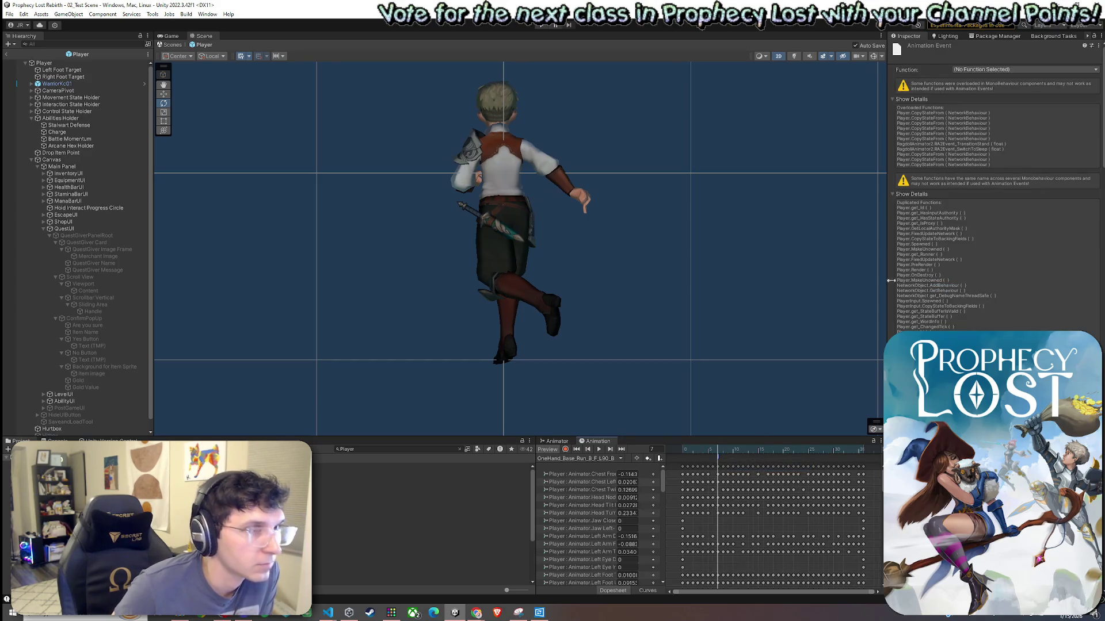
{"action": "left_click", "coordinate": [1024, 69]}
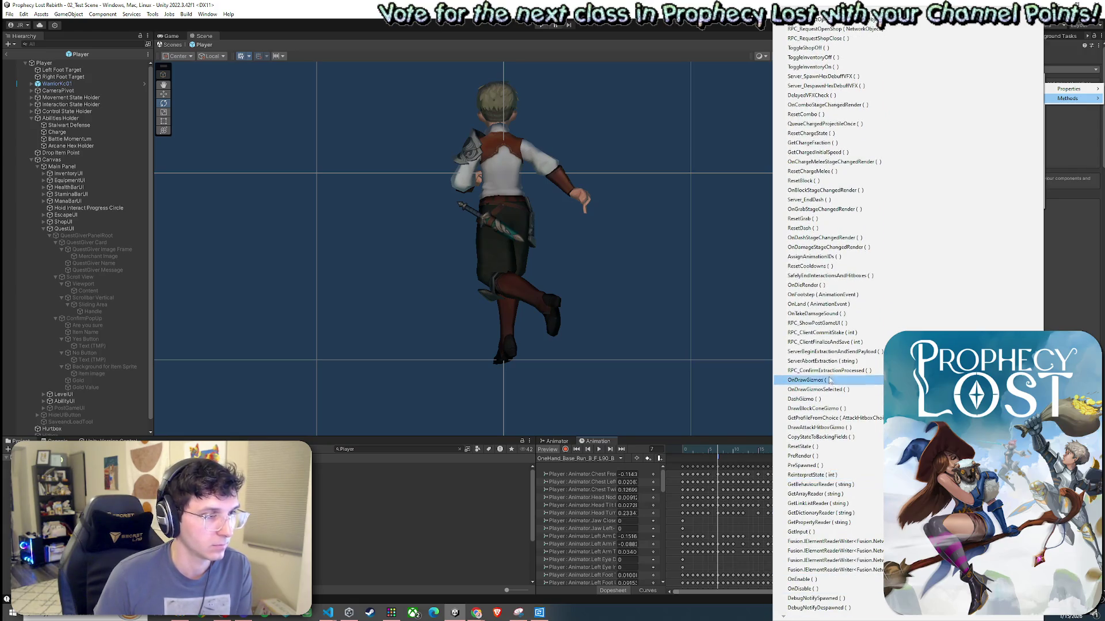
{"action": "left_click", "coordinate": [828, 294]}
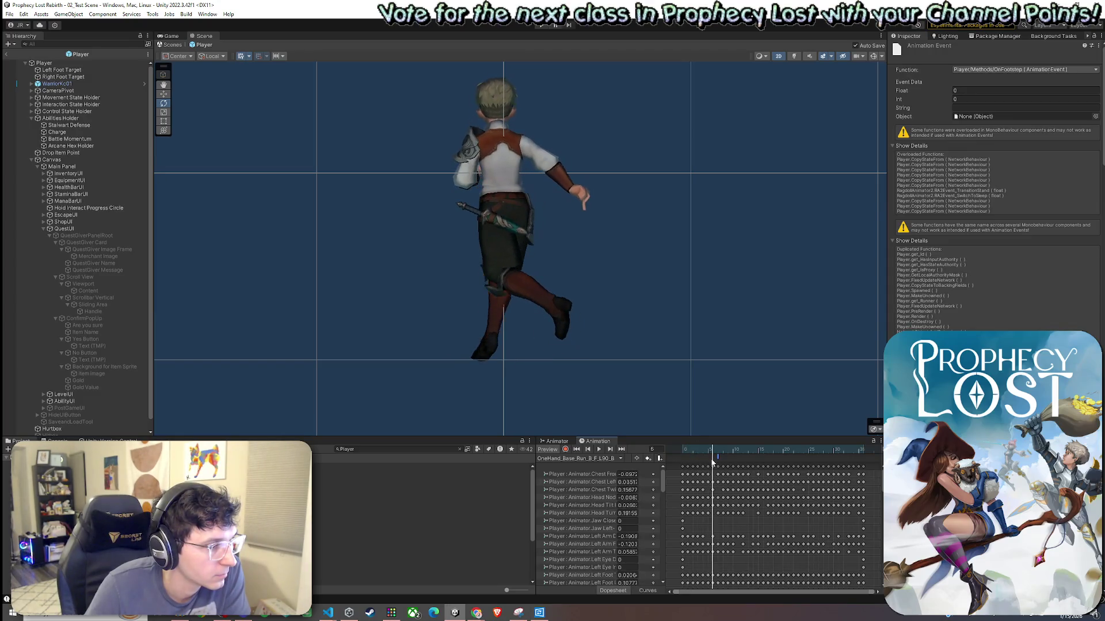
Add an OnFootstep event at frame 15 of the L90_B clip, then shift it one frame later.
{"action": "mouse_move", "coordinate": [724, 460]}
{"action": "left_mouse_down"}
{"action": "mouse_move", "coordinate": [768, 472]}
{"action": "mouse_move", "coordinate": [722, 470]}
{"action": "mouse_move", "coordinate": [762, 473]}
{"action": "mouse_move", "coordinate": [739, 474]}
{"action": "mouse_move", "coordinate": [752, 475]}
{"action": "left_mouse_up"}
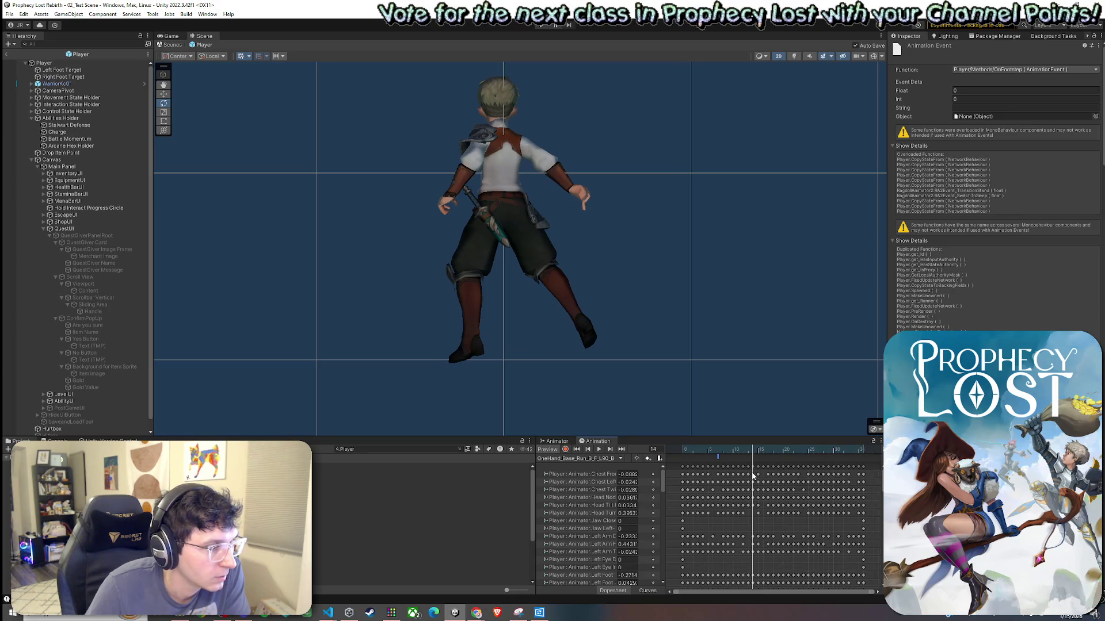
{"action": "left_click_drag", "start_coordinate": [753, 476], "coordinate": [758, 479]}
{"action": "right_click", "coordinate": [757, 469]}
{"action": "left_click", "coordinate": [782, 465]}
{"action": "left_click", "coordinate": [1013, 69]}
{"action": "mouse_move", "coordinate": [973, 91]}
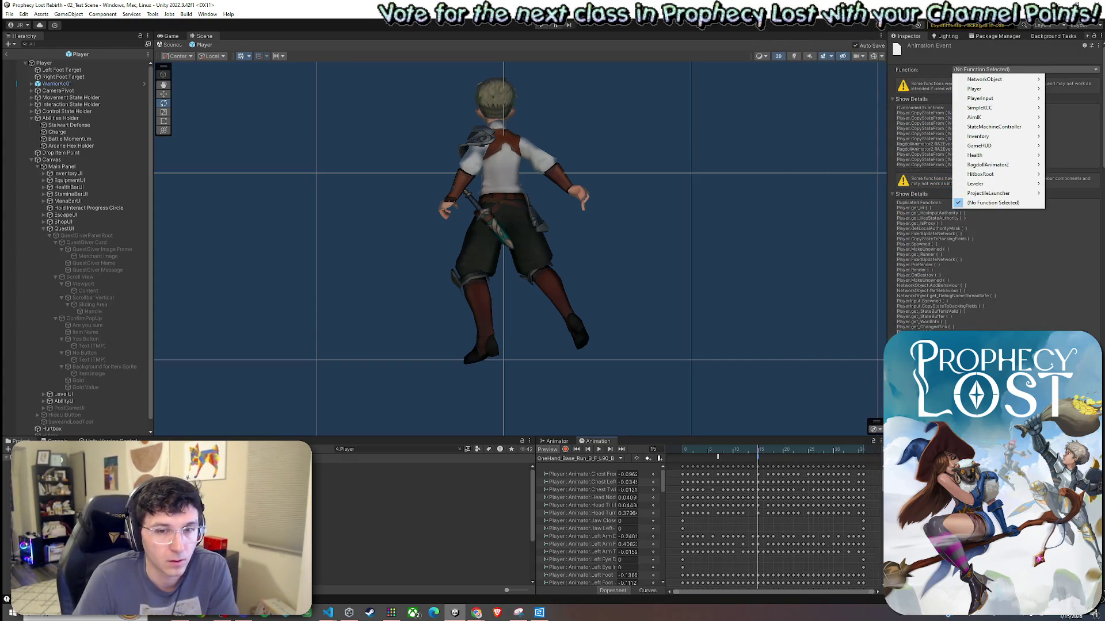
{"action": "mouse_move", "coordinate": [1067, 97]}
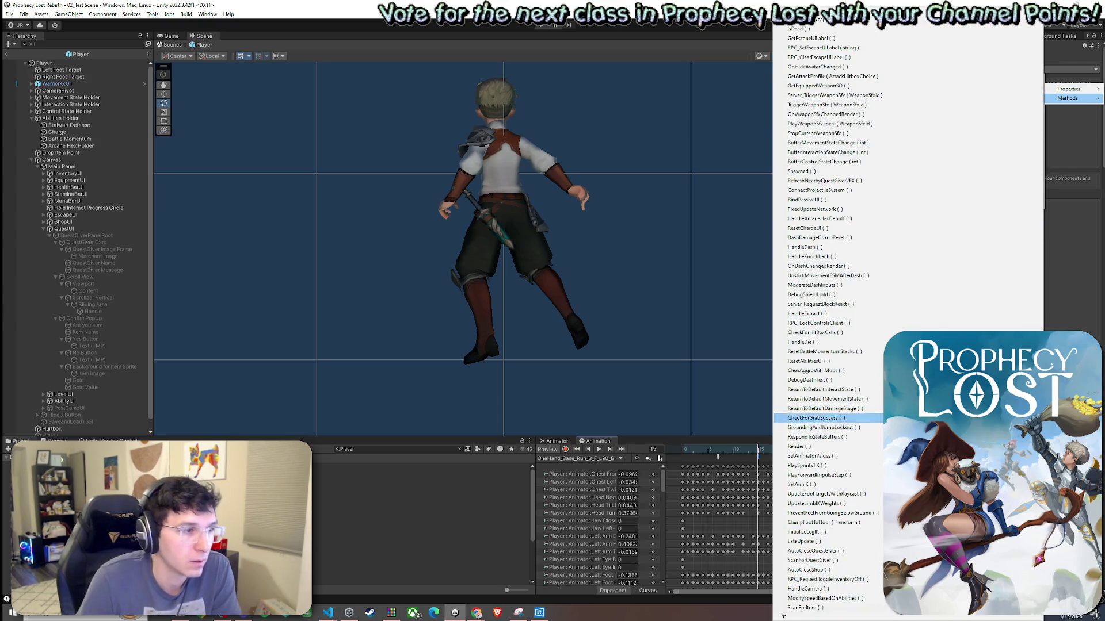
{"action": "scroll", "coordinate": [806, 616], "scroll_direction": "down", "scroll_amount": 5}
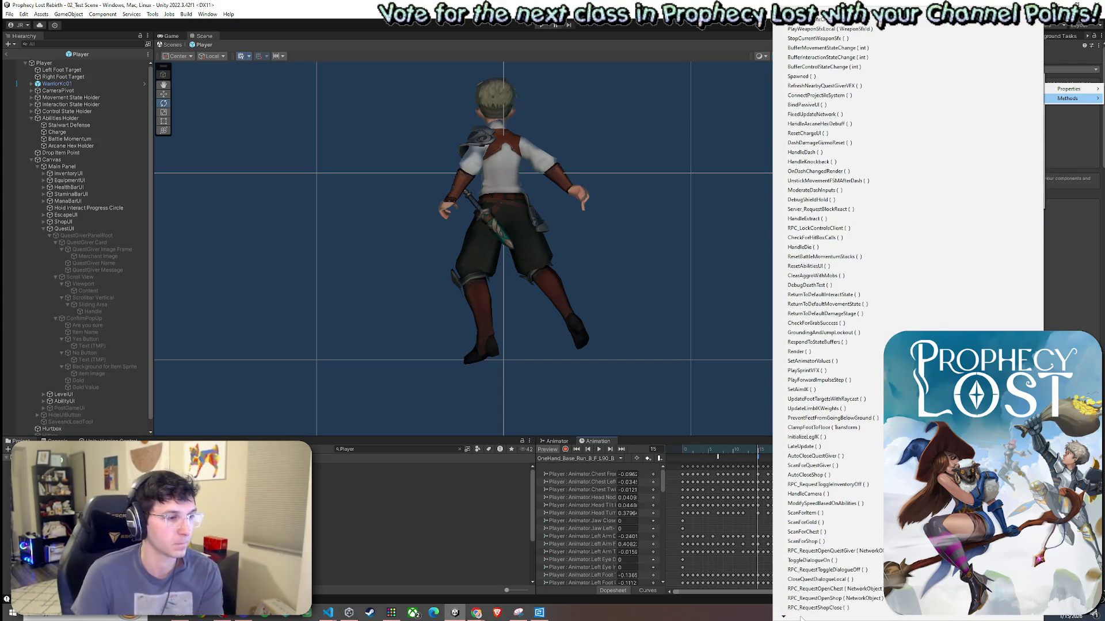
{"action": "scroll", "coordinate": [799, 617], "scroll_direction": "down", "scroll_amount": 6}
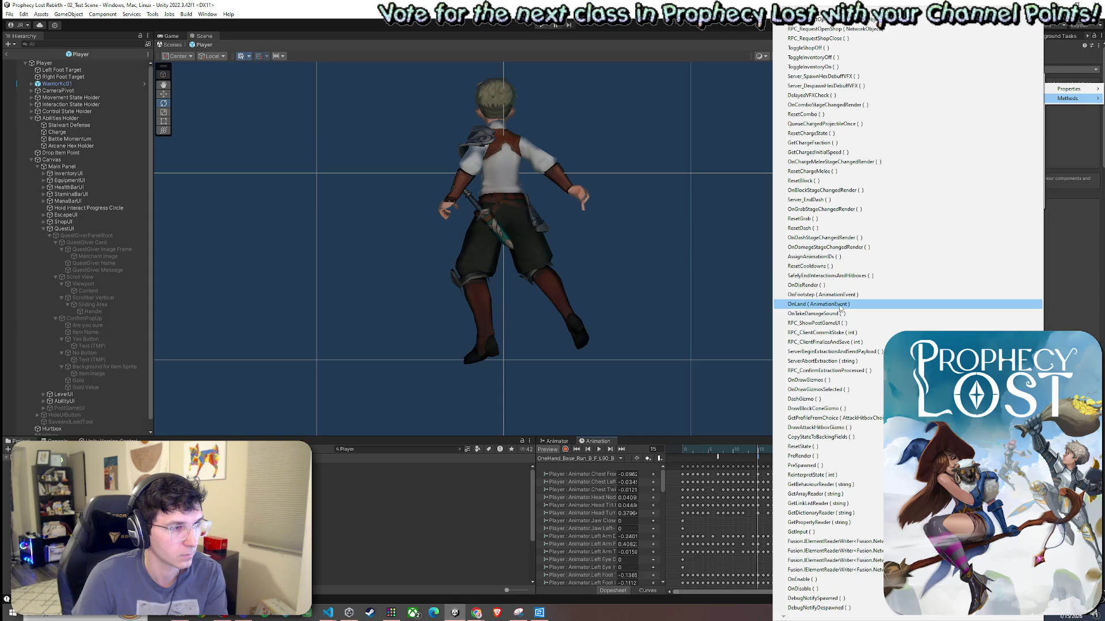
{"action": "left_click", "coordinate": [823, 294]}
{"action": "left_click_drag", "start_coordinate": [758, 454], "coordinate": [808, 460]}
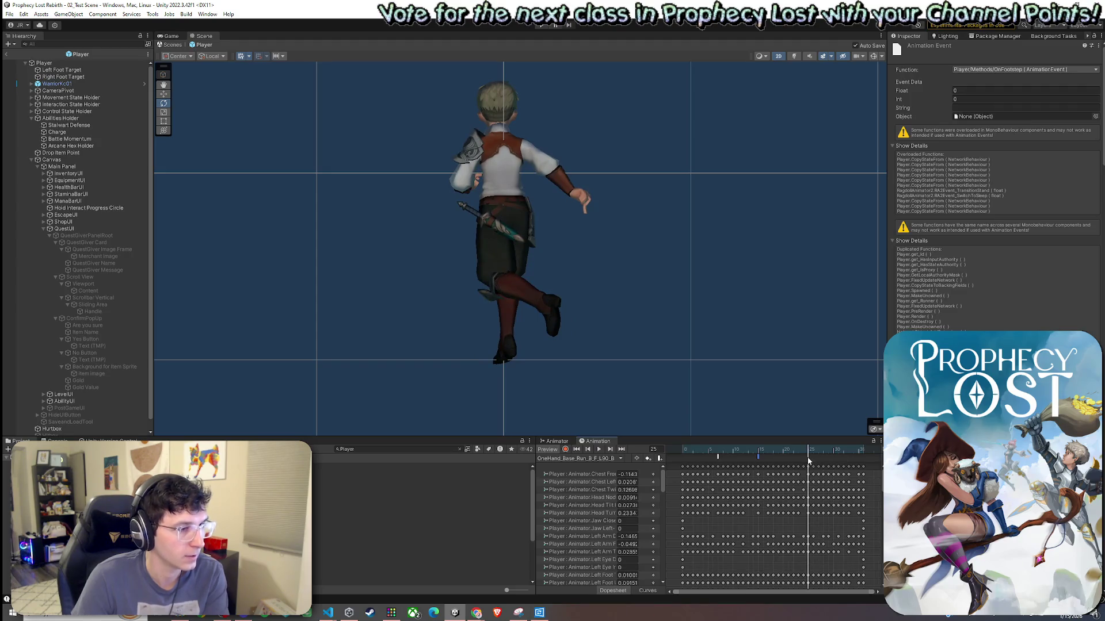
{"action": "left_click_drag", "start_coordinate": [757, 457], "coordinate": [765, 457]}
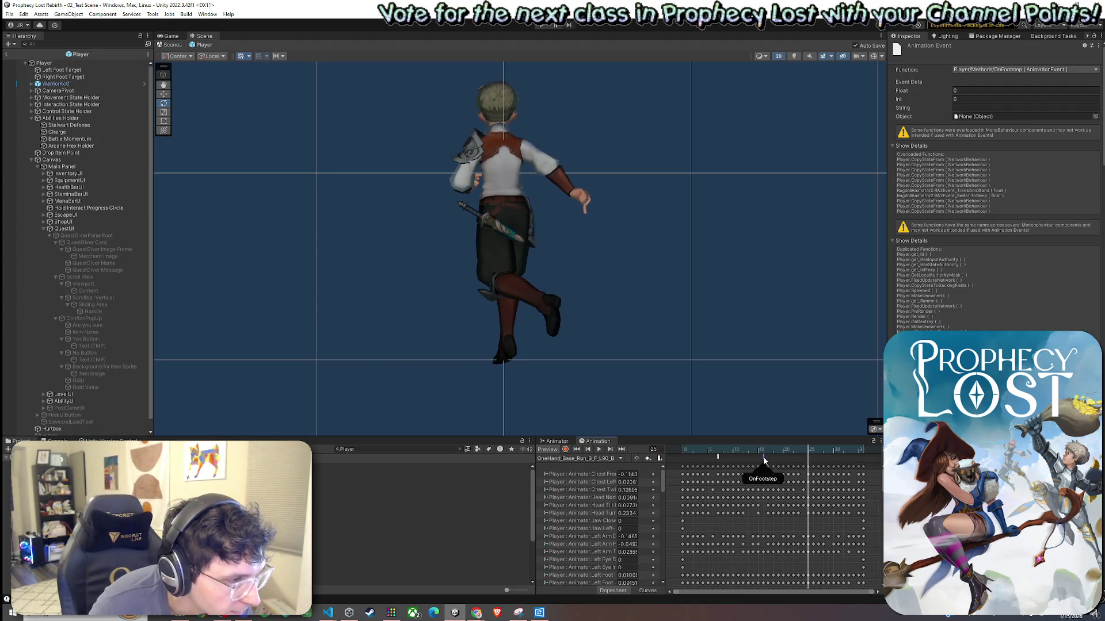
Add a new animation event on the L90_B clip that calls OnLand.
{"action": "right_click", "coordinate": [808, 460]}
{"action": "left_click", "coordinate": [812, 463]}
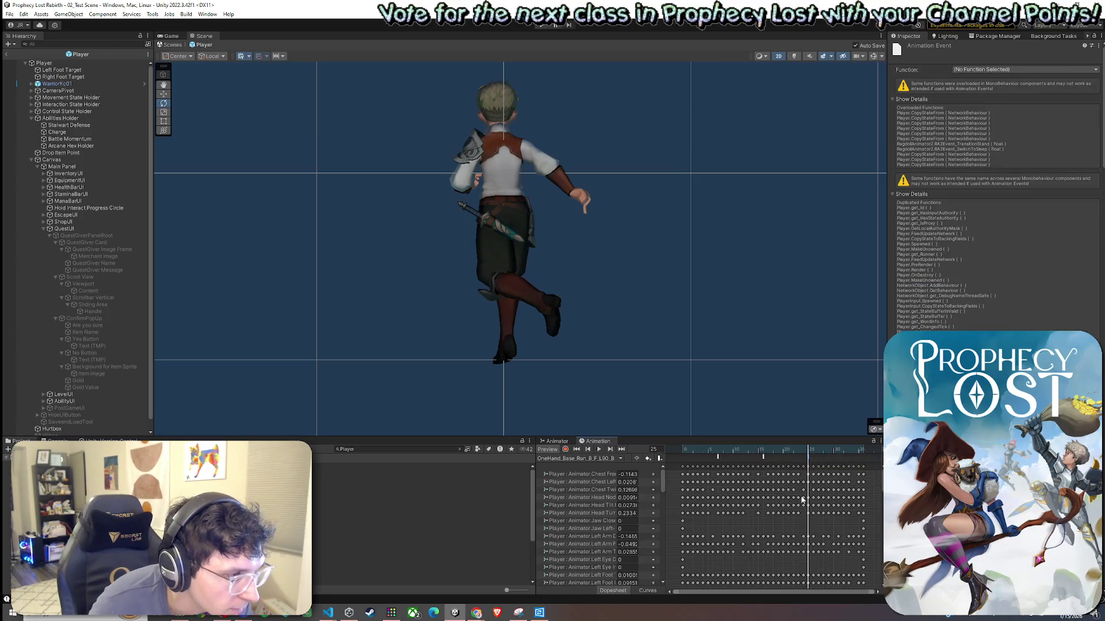
{"action": "left_click", "coordinate": [983, 70]}
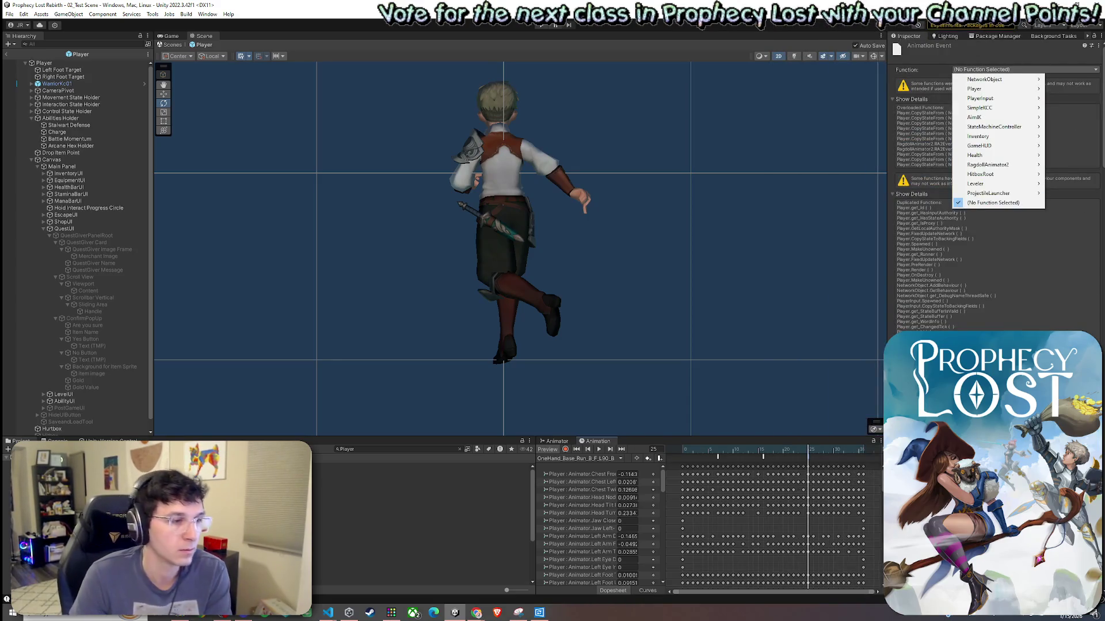
{"action": "mouse_move", "coordinate": [996, 109]}
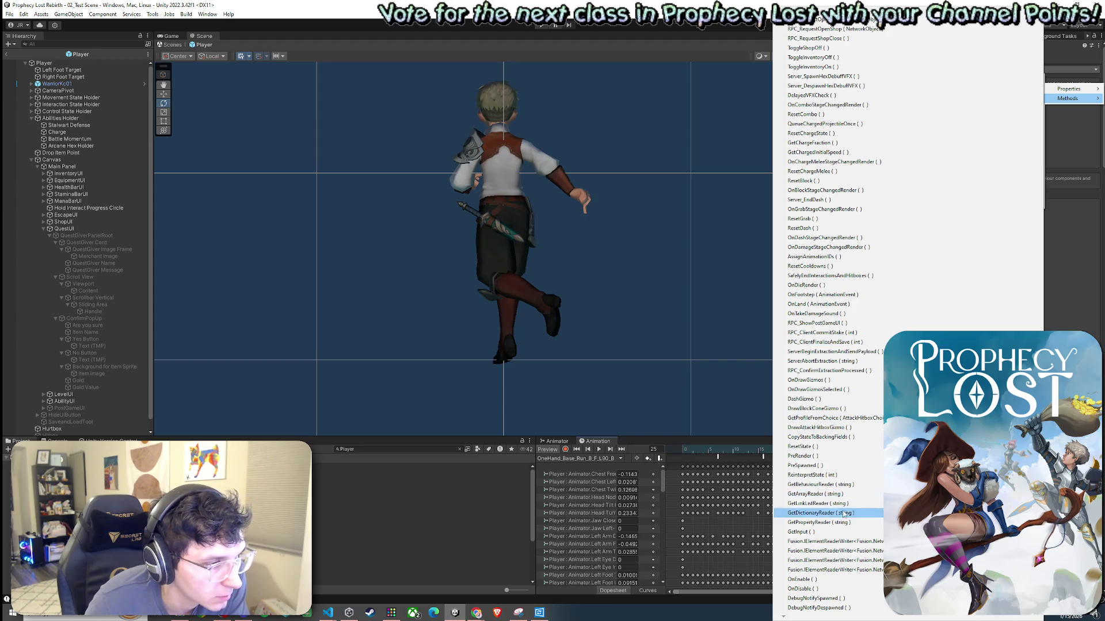
{"action": "left_click", "coordinate": [828, 304]}
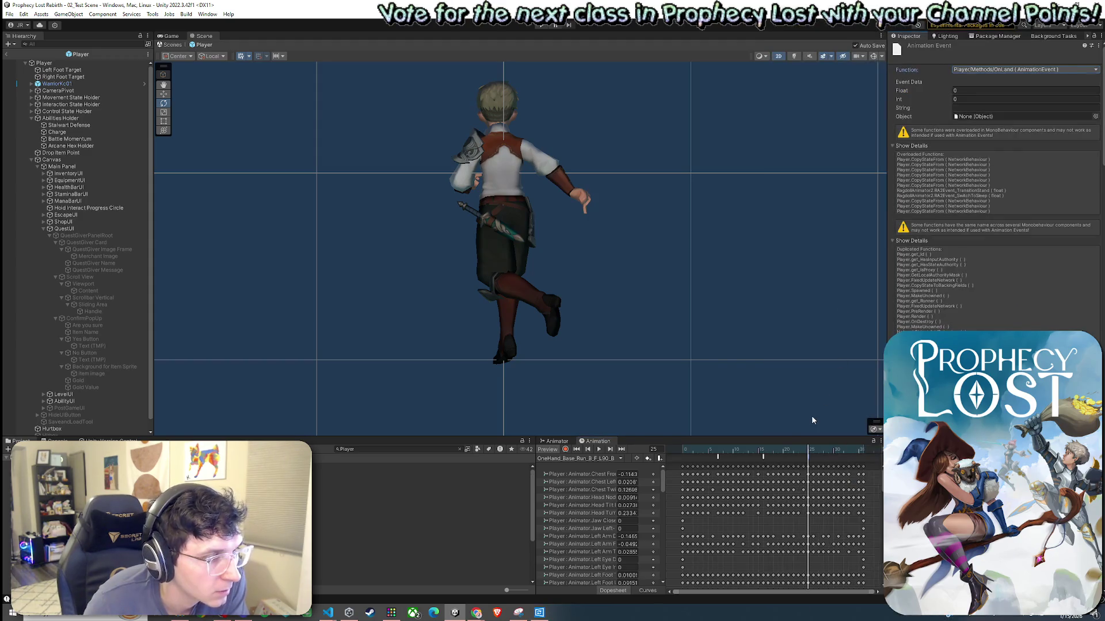
{"action": "left_click", "coordinate": [732, 459]}
Add another event at frame 32 that calls OnFootstep.
{"action": "mouse_move", "coordinate": [732, 458]}
{"action": "left_mouse_down"}
{"action": "mouse_move", "coordinate": [682, 461]}
{"action": "mouse_move", "coordinate": [848, 512]}
{"action": "mouse_move", "coordinate": [687, 492]}
{"action": "mouse_move", "coordinate": [754, 506]}
{"action": "left_mouse_up"}
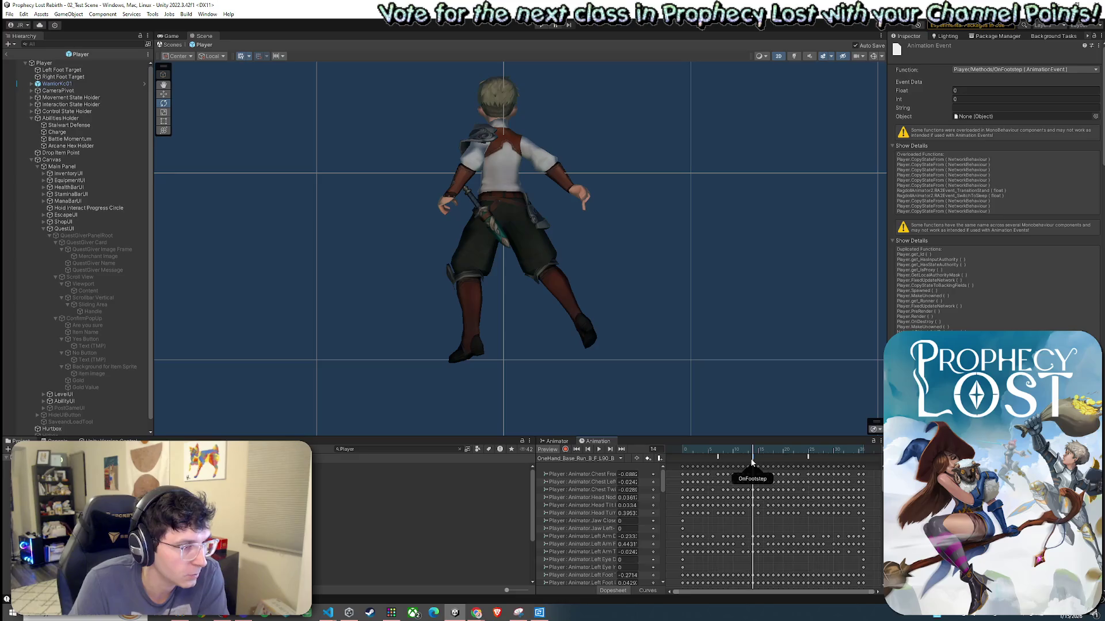
{"action": "left_click_drag", "start_coordinate": [752, 462], "coordinate": [843, 475]}
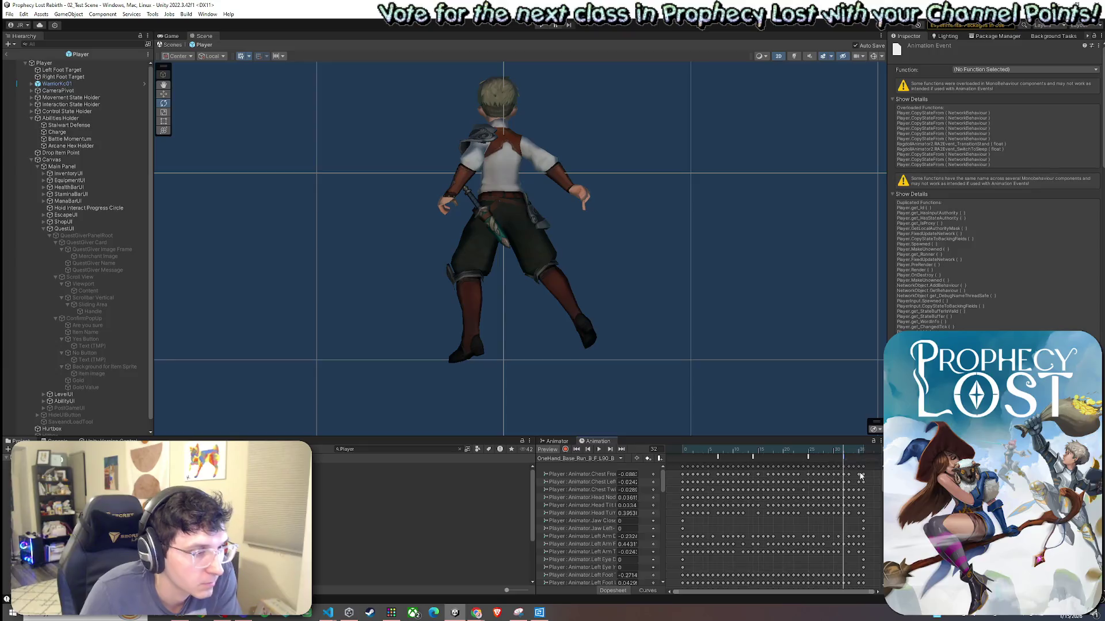
{"action": "left_click", "coordinate": [1013, 70]}
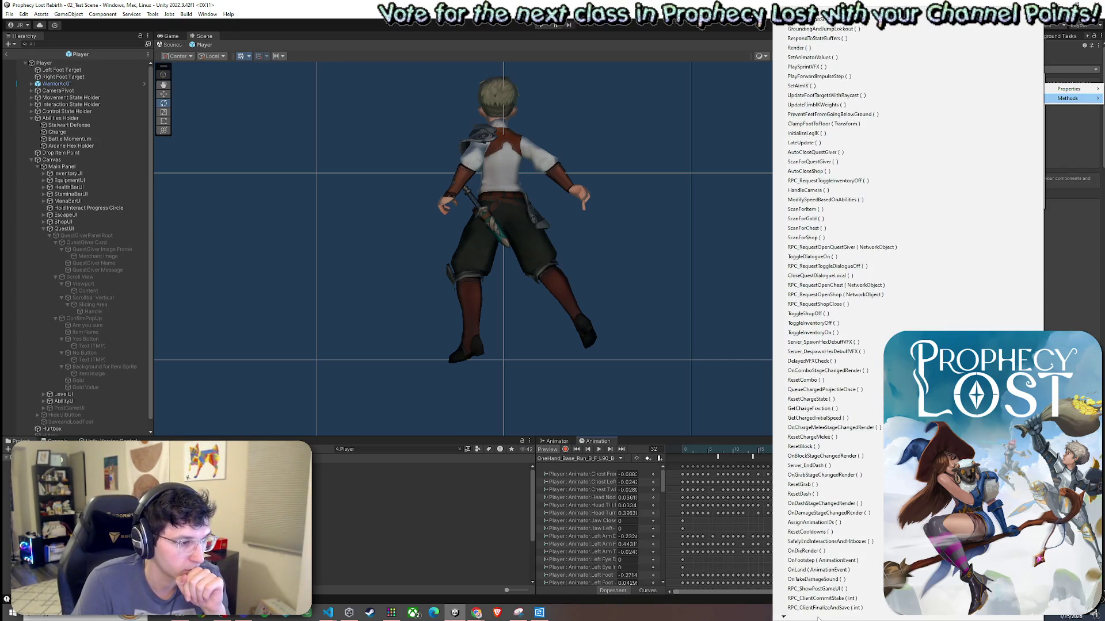
{"action": "left_click", "coordinate": [802, 466]}
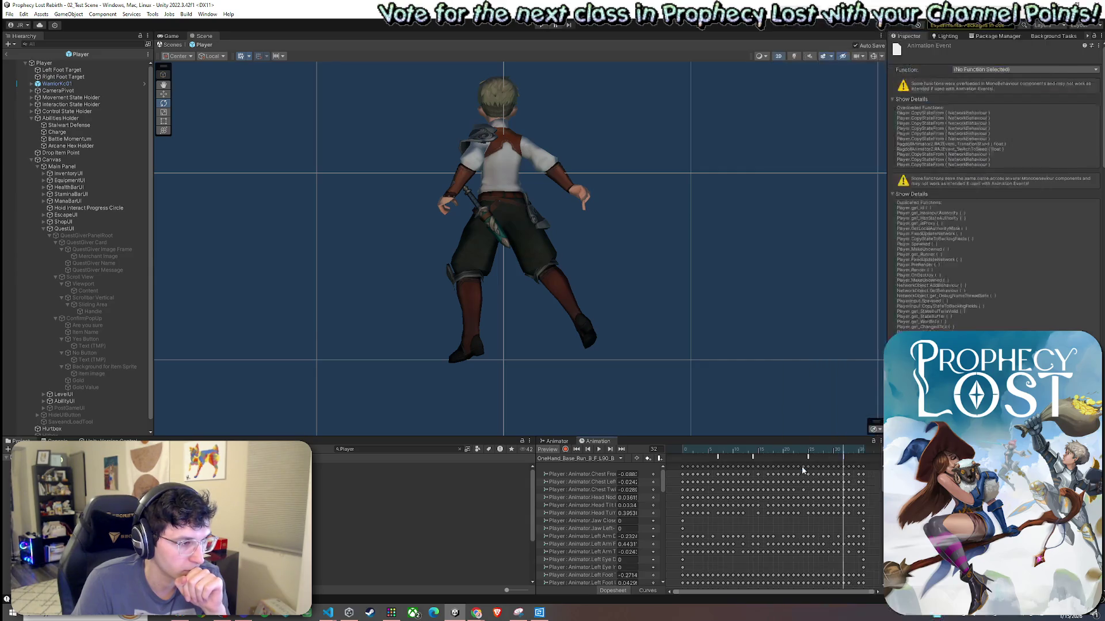
{"action": "left_click", "coordinate": [614, 460]}
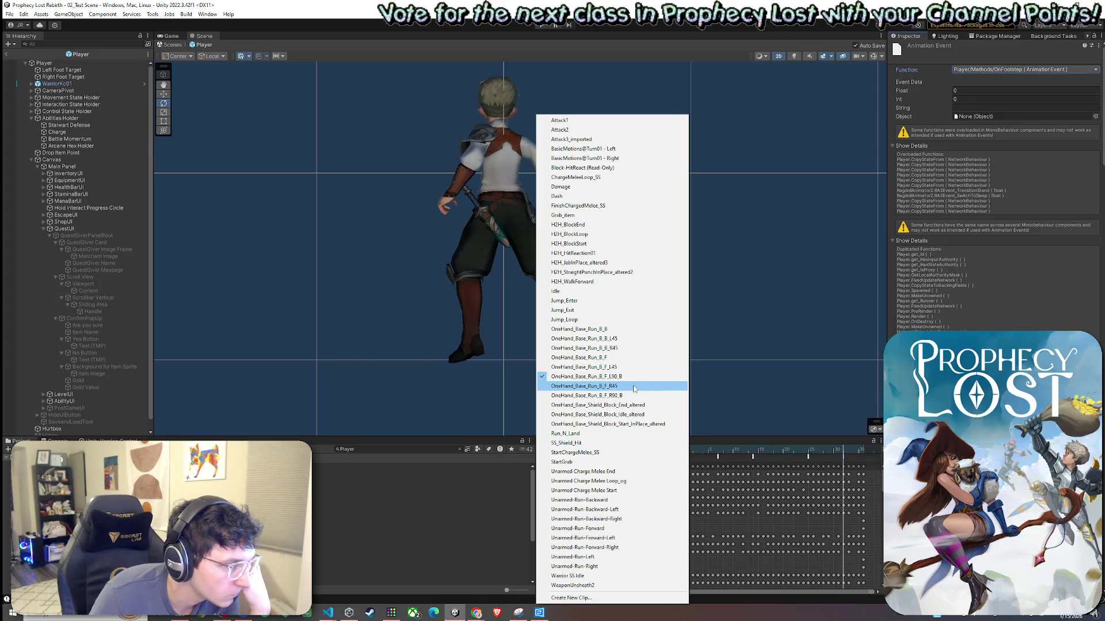
Switch to the OneHand_Base_Run_B_F_R45 clip and add a new event around frame 4.
{"action": "left_click", "coordinate": [633, 386]}
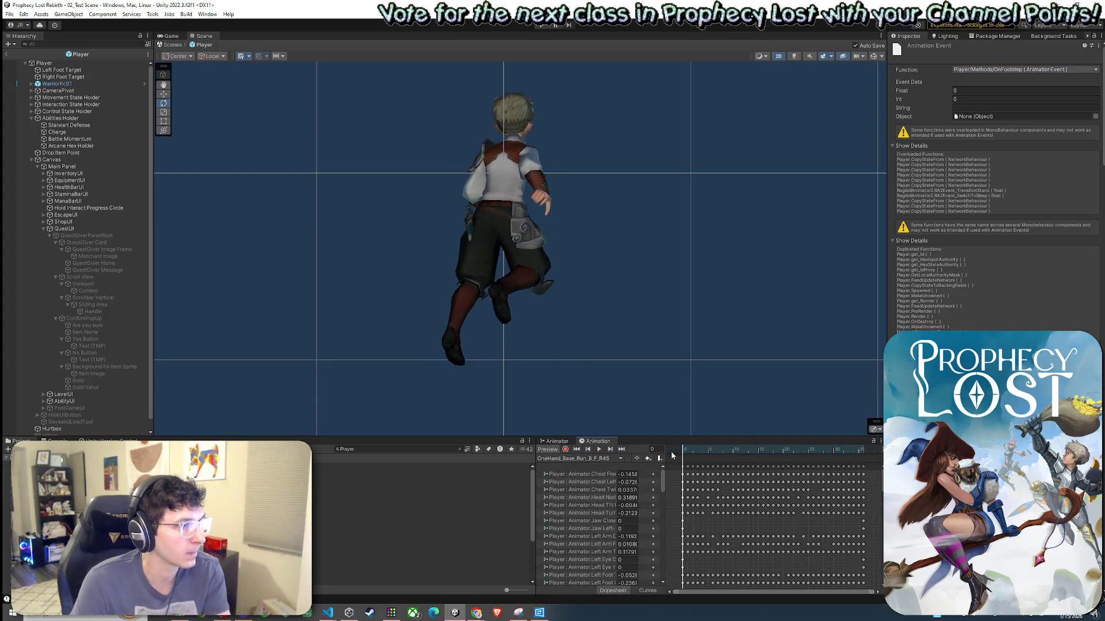
{"action": "mouse_move", "coordinate": [686, 450]}
{"action": "left_mouse_down"}
{"action": "mouse_move", "coordinate": [709, 467]}
{"action": "mouse_move", "coordinate": [730, 456]}
{"action": "mouse_move", "coordinate": [757, 471]}
{"action": "mouse_move", "coordinate": [771, 453]}
{"action": "mouse_move", "coordinate": [847, 467]}
{"action": "left_mouse_up"}
{"action": "right_click", "coordinate": [707, 461]}
{"action": "left_click", "coordinate": [710, 464]}
Scrub the R45 clip back to frame 23, keeping R45 as the open clip.
{"action": "right_click", "coordinate": [799, 465]}
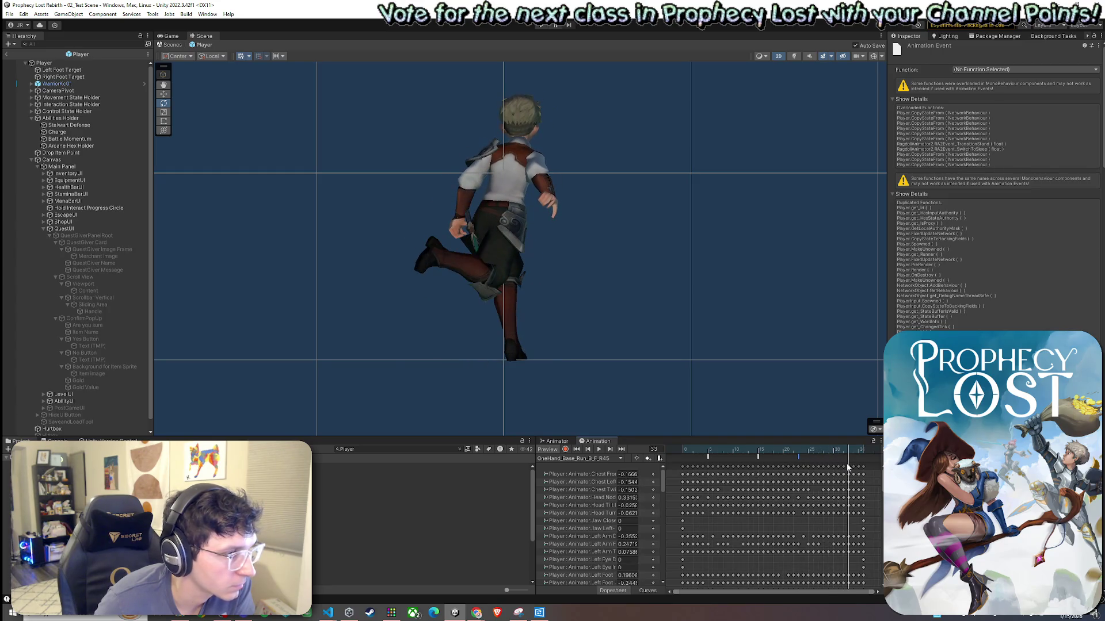
{"action": "left_click", "coordinate": [800, 459]}
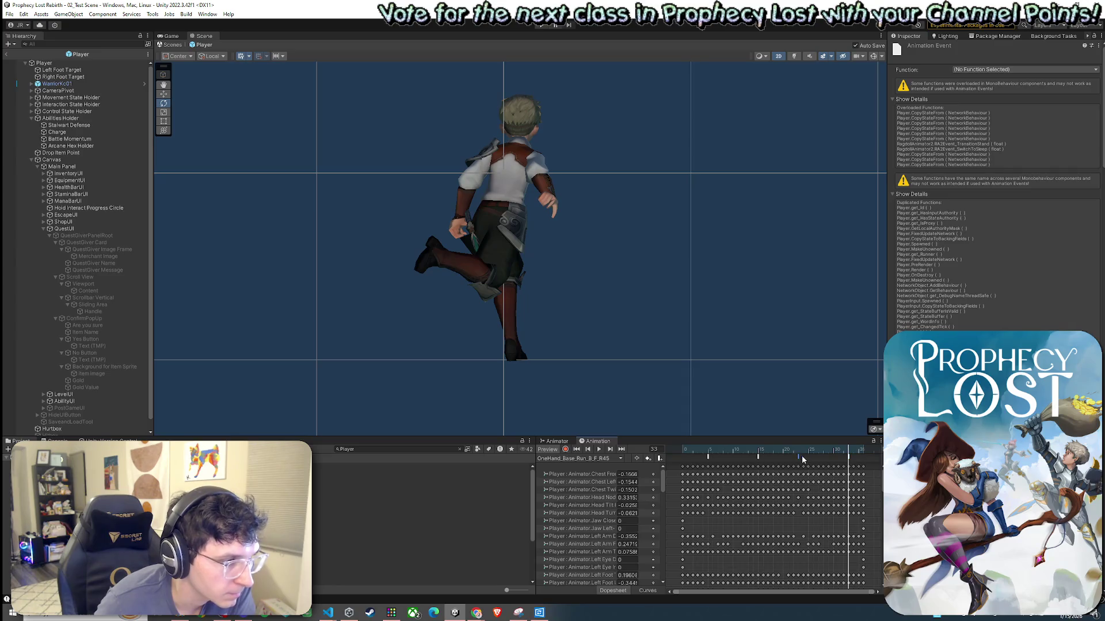
{"action": "mouse_move", "coordinate": [849, 451]}
{"action": "left_mouse_down"}
{"action": "mouse_move", "coordinate": [788, 454]}
{"action": "mouse_move", "coordinate": [802, 454]}
{"action": "left_mouse_up"}
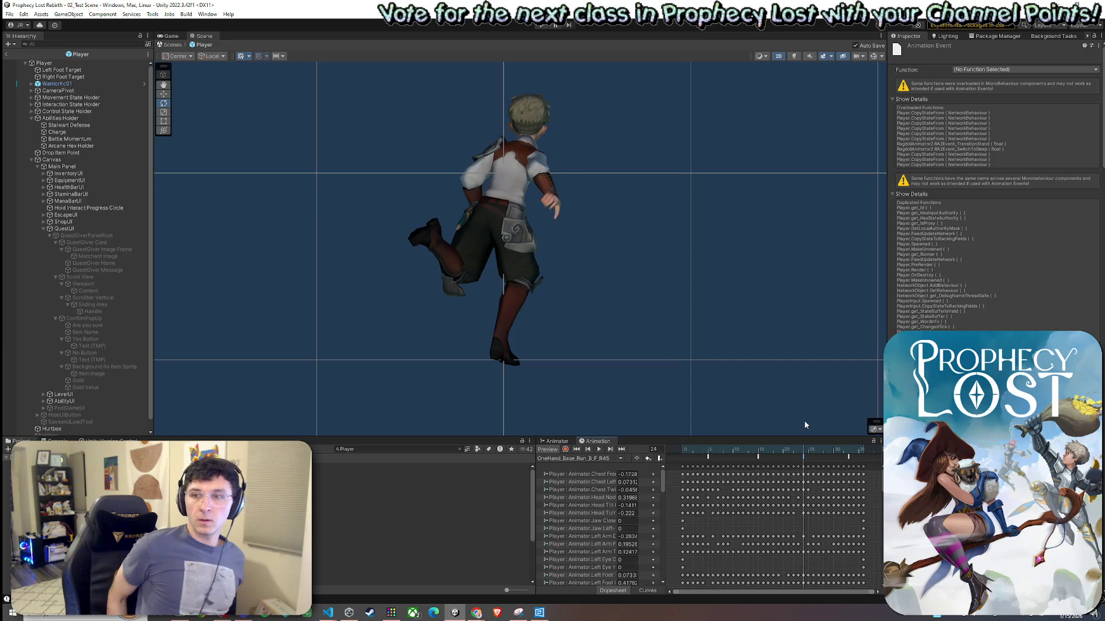
{"action": "left_click", "coordinate": [591, 459]}
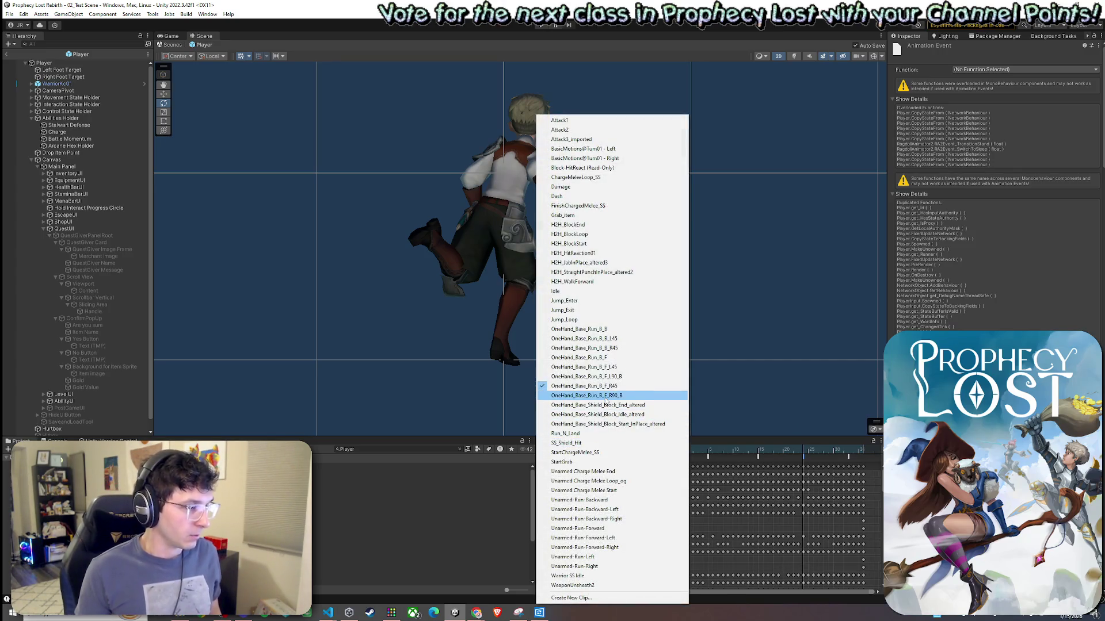
{"action": "left_click", "coordinate": [709, 456]}
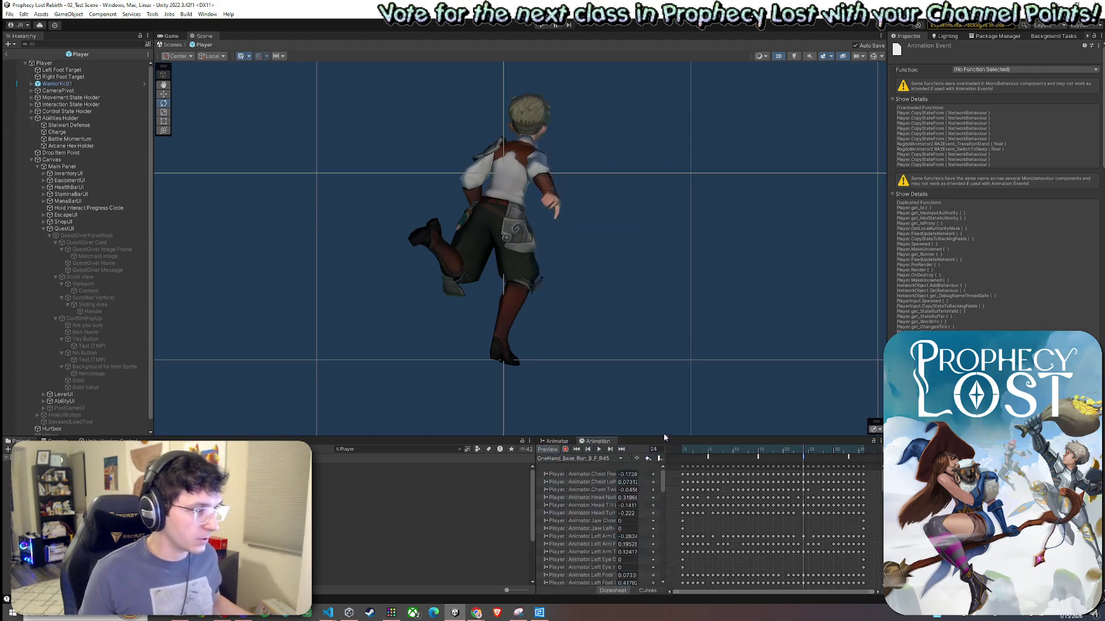
Set the first new R45 event to call OnFootstep.
{"action": "left_click", "coordinate": [1016, 69]}
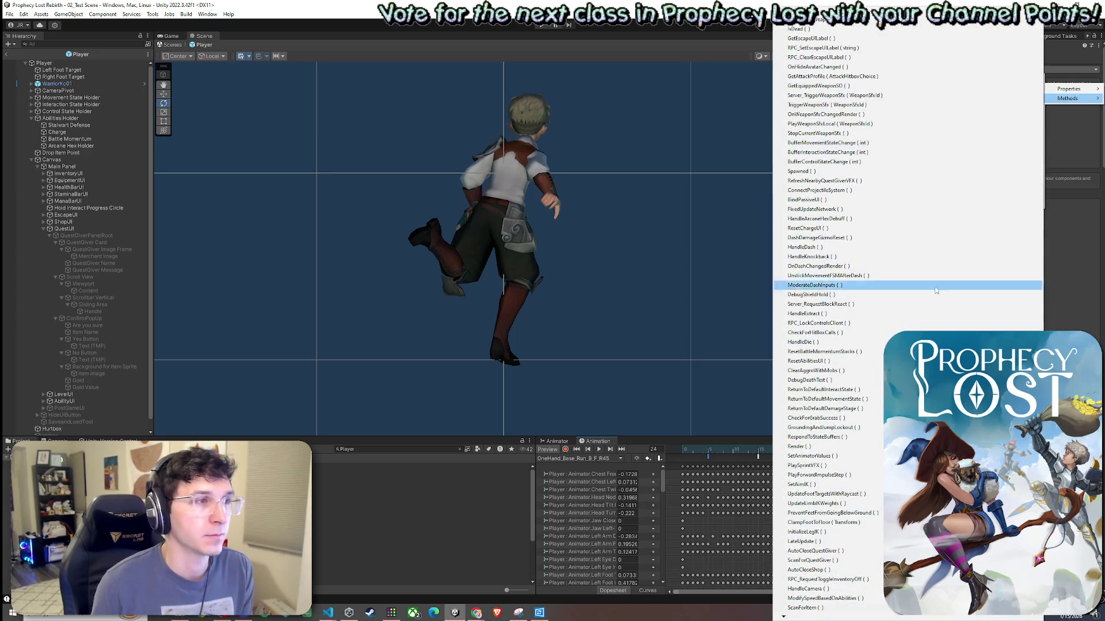
{"action": "mouse_move", "coordinate": [797, 619]}
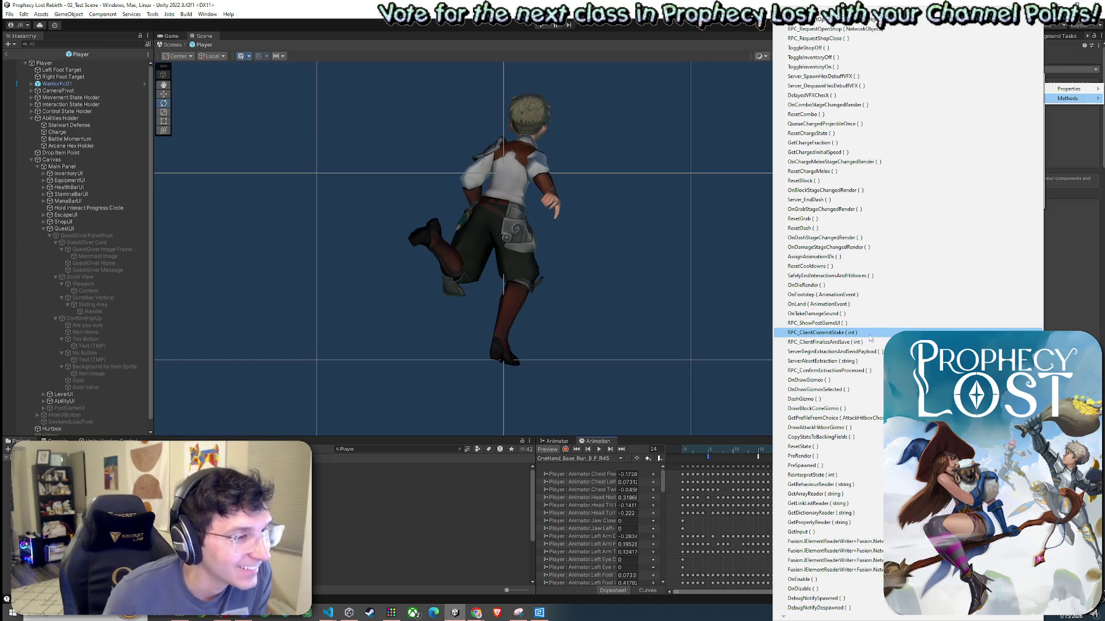
{"action": "left_click", "coordinate": [844, 295]}
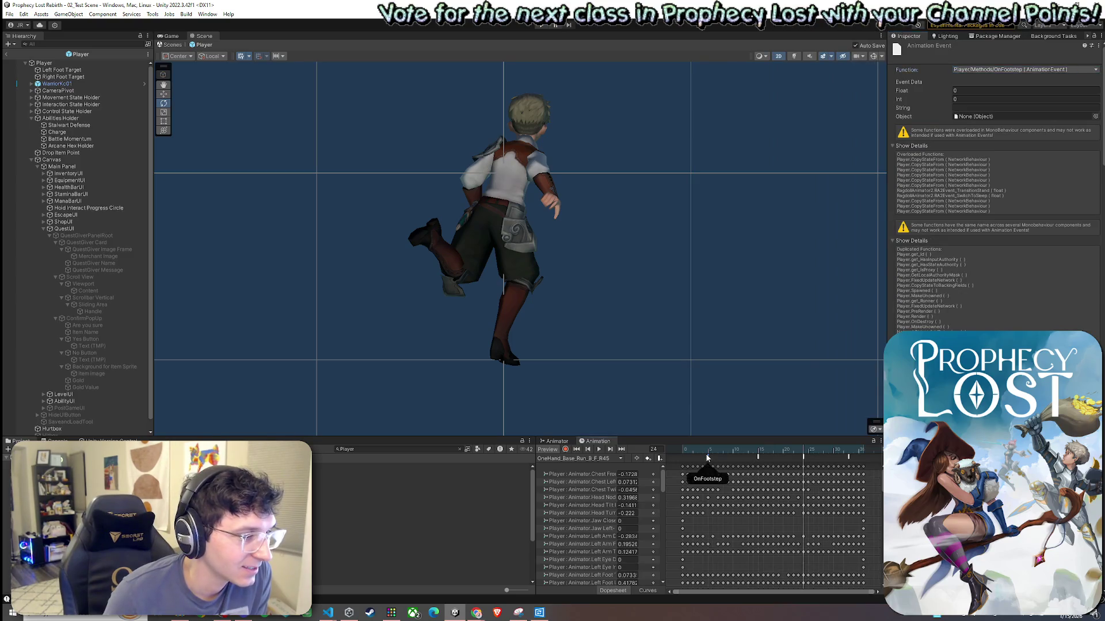
Make the frame-15 event call OnFootstep too, then scrub back to frame 10.
{"action": "left_click", "coordinate": [760, 454]}
{"action": "double_click", "coordinate": [757, 457]}
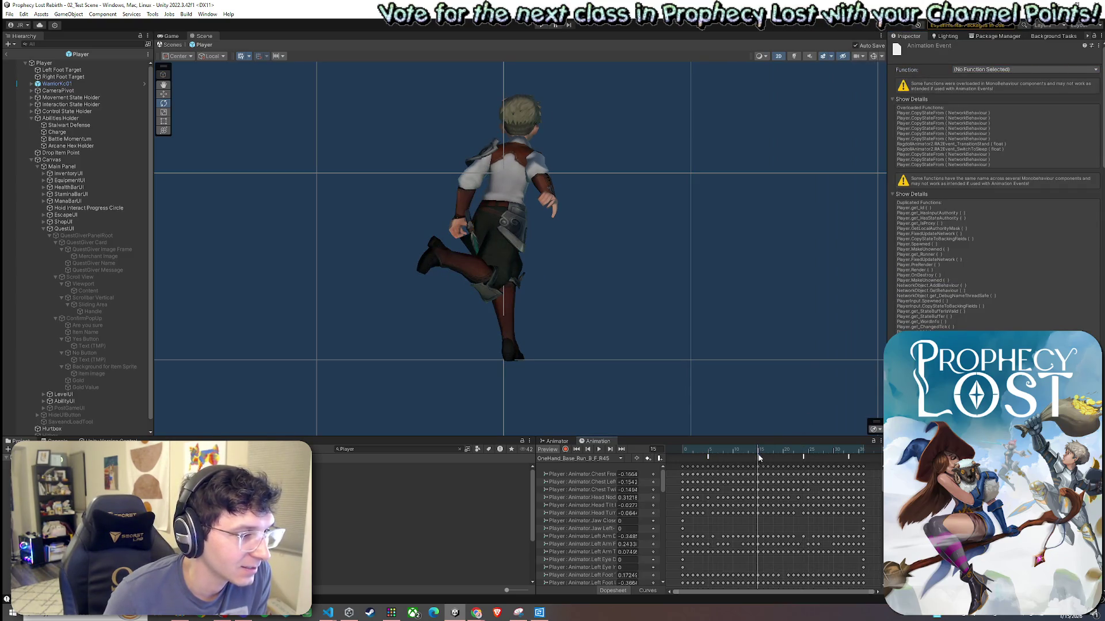
{"action": "left_click", "coordinate": [1021, 70]}
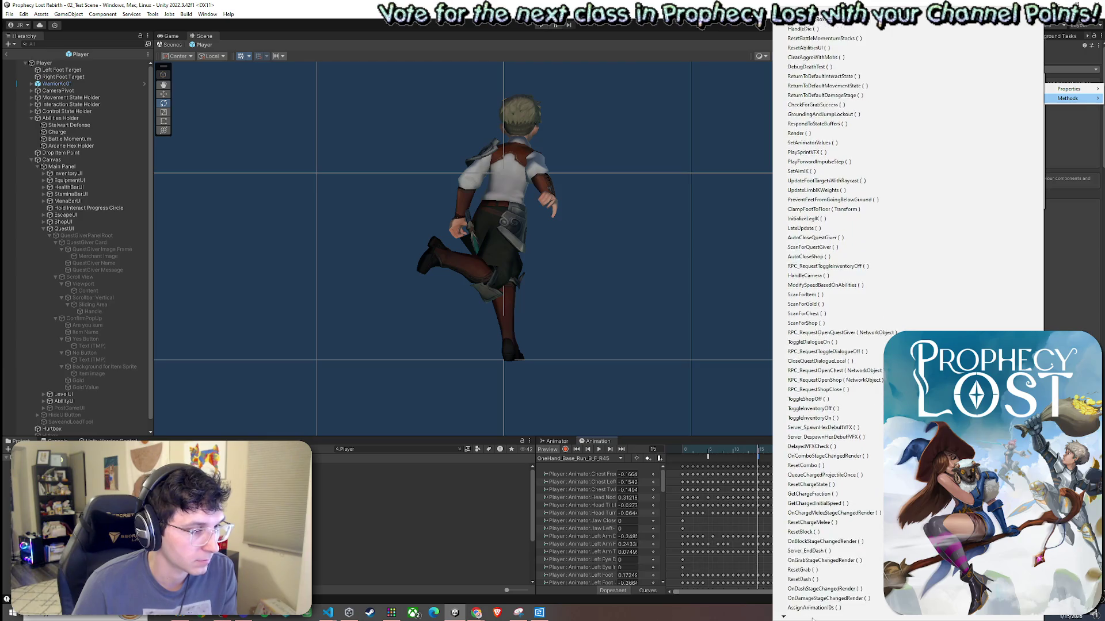
{"action": "left_click", "coordinate": [790, 507]}
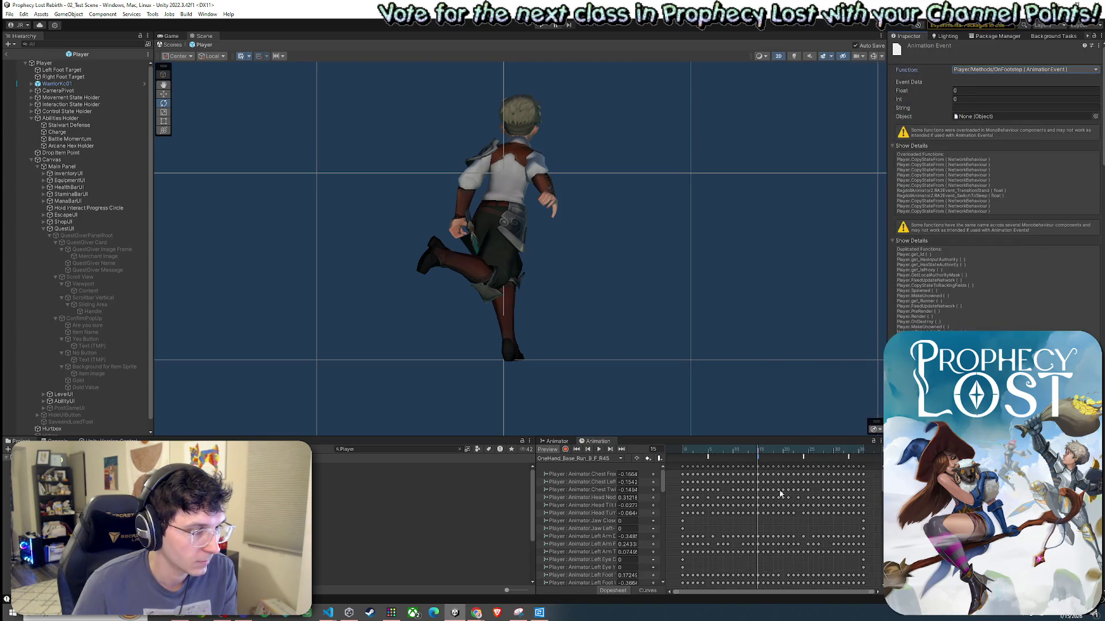
{"action": "mouse_move", "coordinate": [758, 452]}
{"action": "left_mouse_down"}
{"action": "mouse_move", "coordinate": [711, 457]}
{"action": "mouse_move", "coordinate": [804, 469]}
{"action": "left_mouse_up"}
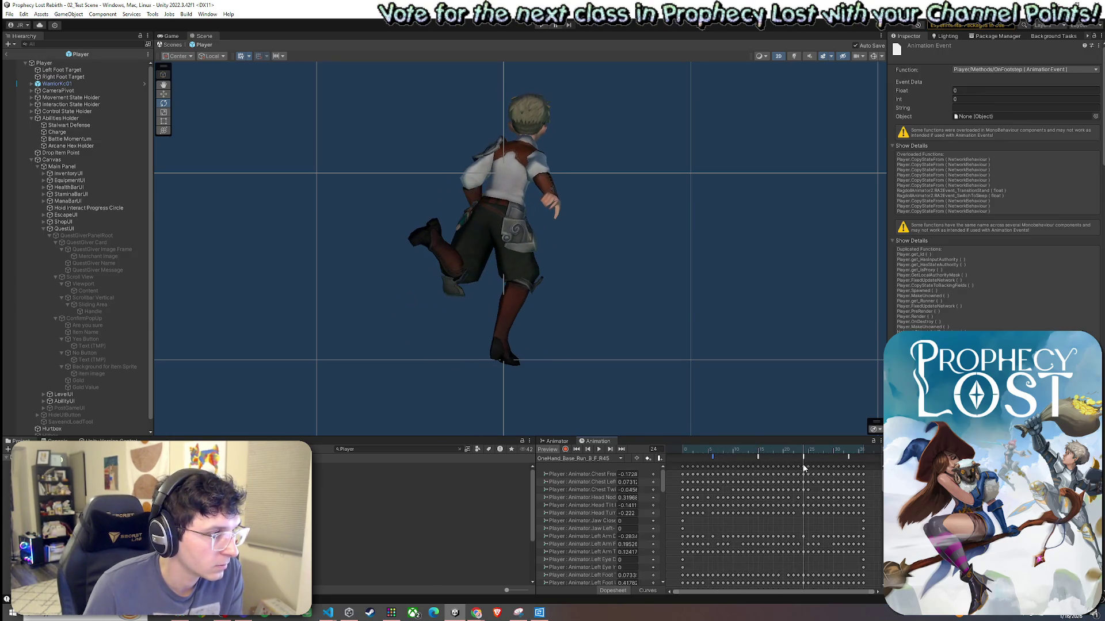
Scrub to frame 26 and set the frame-24 event to call OnFootstep.
{"action": "left_click_drag", "start_coordinate": [794, 469], "coordinate": [862, 479]}
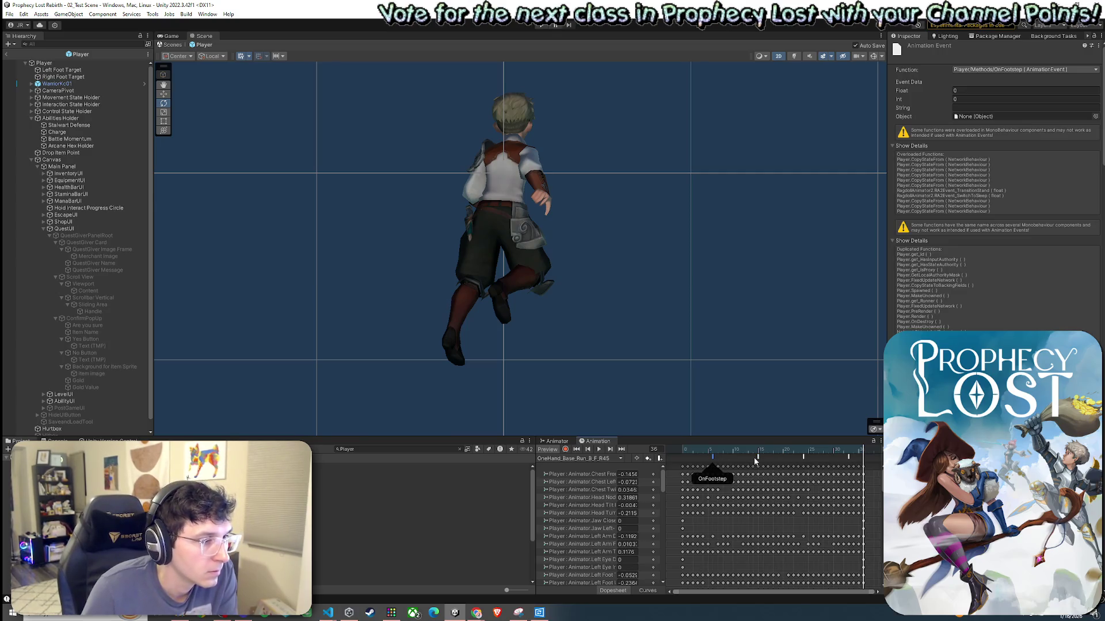
{"action": "left_click", "coordinate": [803, 457]}
{"action": "left_click", "coordinate": [1024, 69]}
{"action": "mouse_move", "coordinate": [995, 85]}
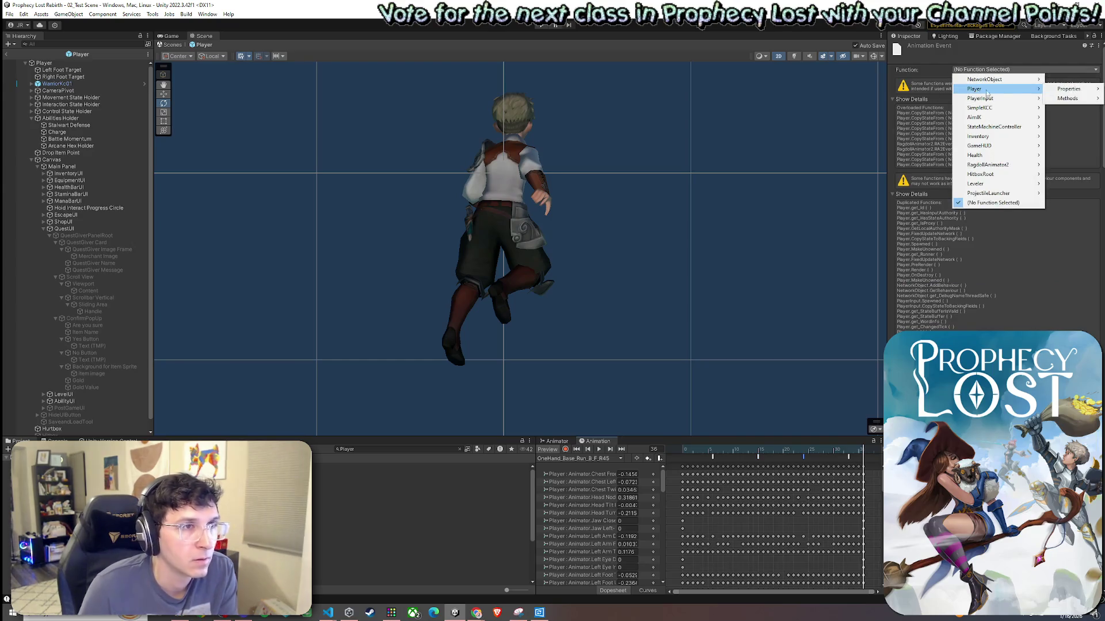
{"action": "mouse_move", "coordinate": [1067, 98]}
{"action": "scroll", "coordinate": [806, 610], "scroll_direction": "down", "scroll_amount": 1}
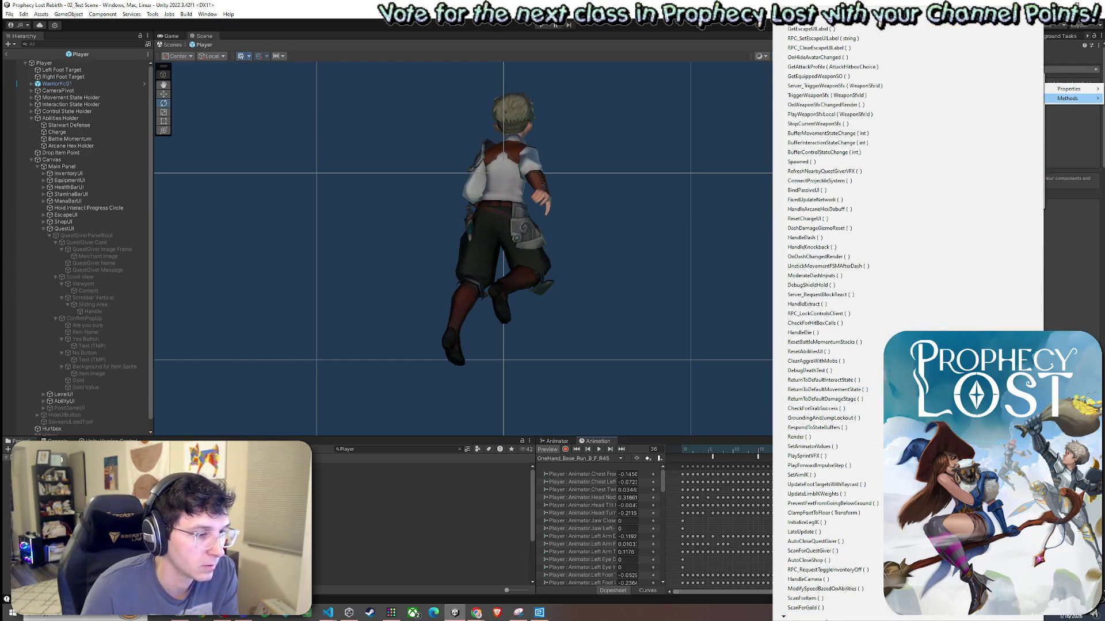
{"action": "mouse_move", "coordinate": [830, 618]}
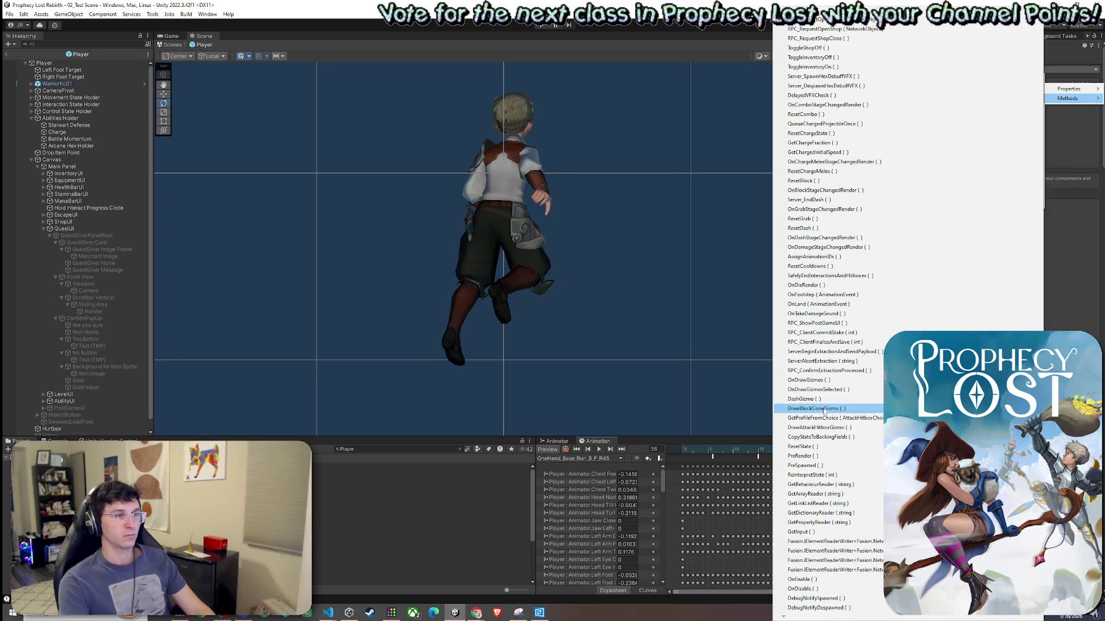
{"action": "left_click", "coordinate": [827, 296]}
Select the next event along the timeline that still has no function.
{"action": "left_click", "coordinate": [848, 457]}
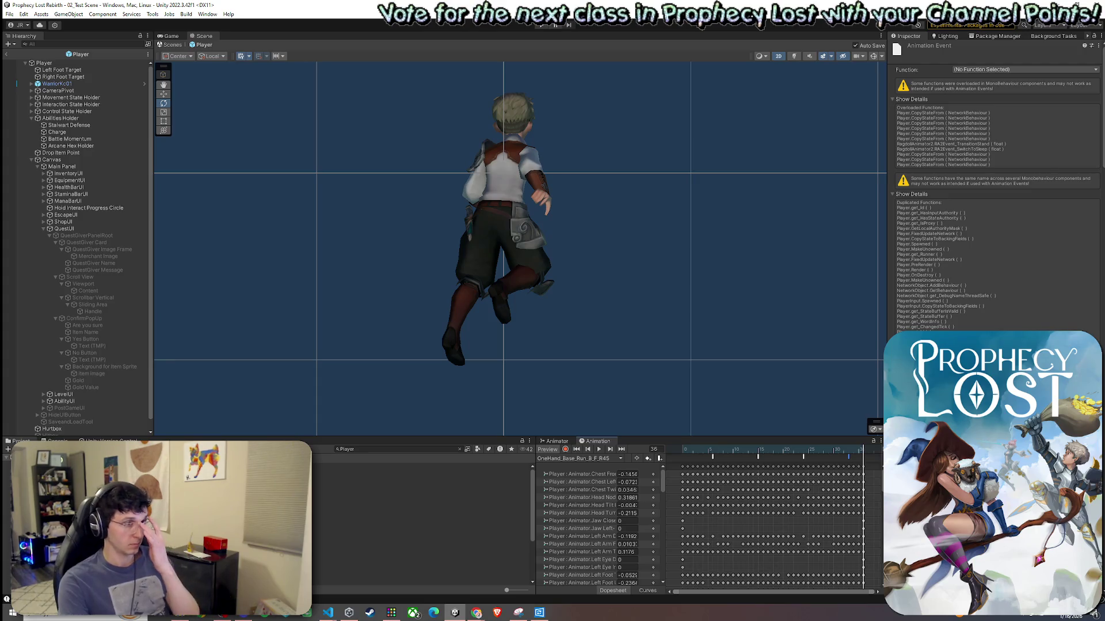
{"action": "left_click", "coordinate": [803, 457]}
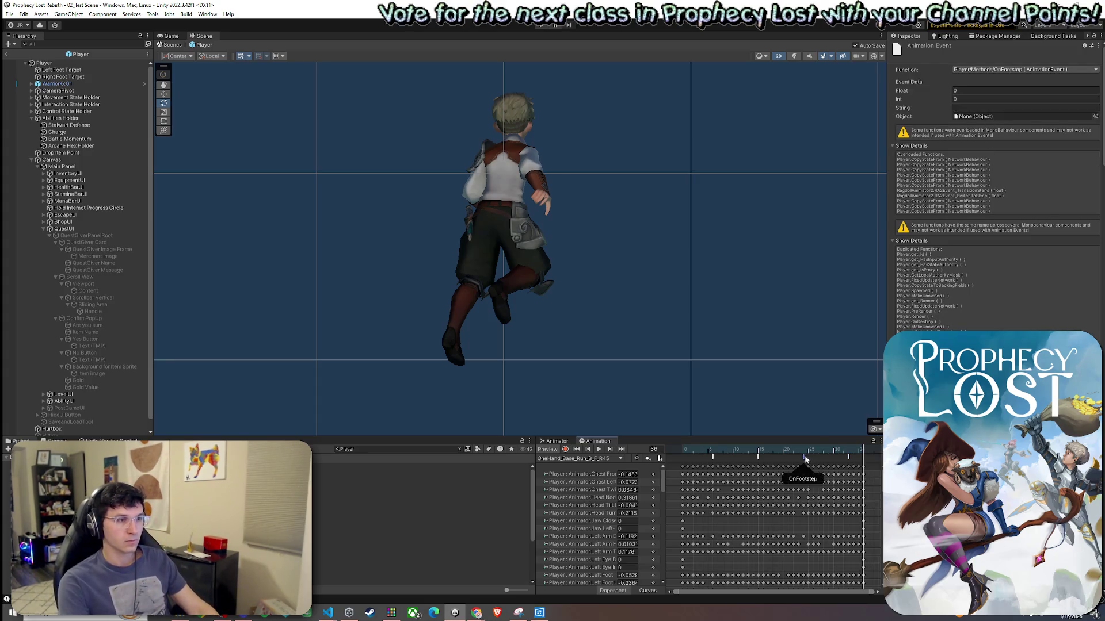
{"action": "left_click", "coordinate": [848, 458]}
{"action": "left_click", "coordinate": [1024, 69]}
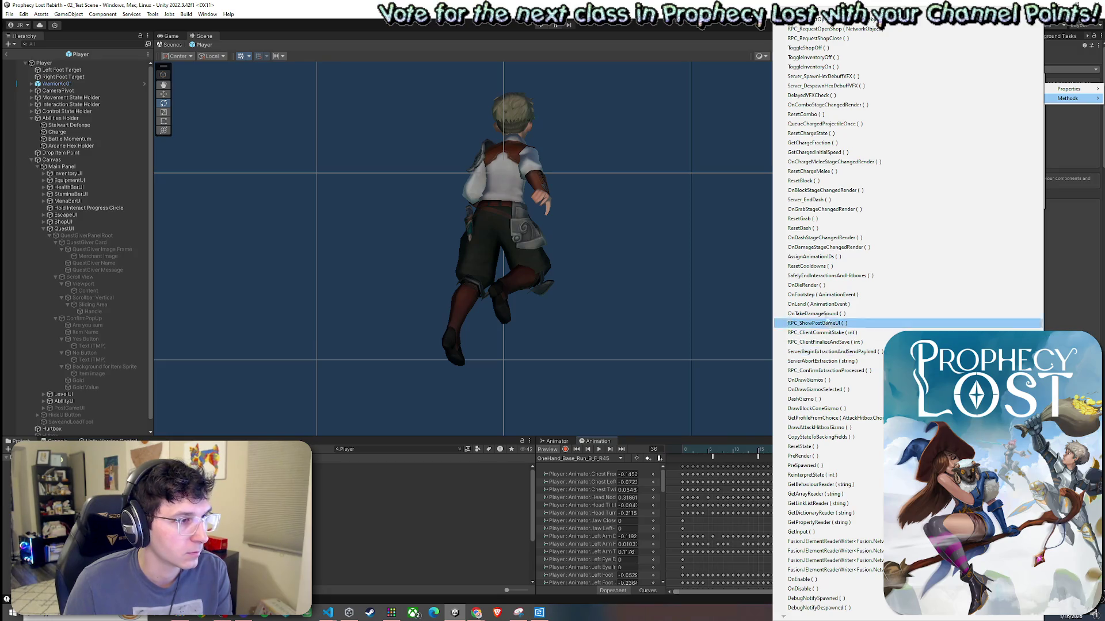
Set the remaining event to OnFootstep and step the preview back to frame 6.
{"action": "left_click", "coordinate": [819, 295]}
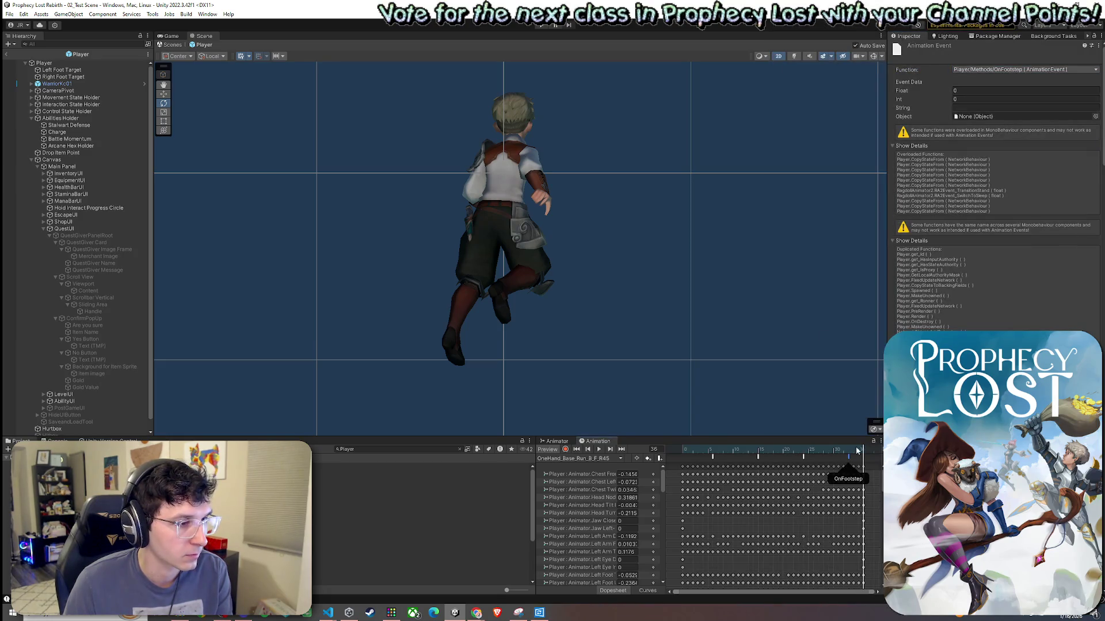
{"action": "left_click_drag", "start_coordinate": [857, 451], "coordinate": [849, 457]}
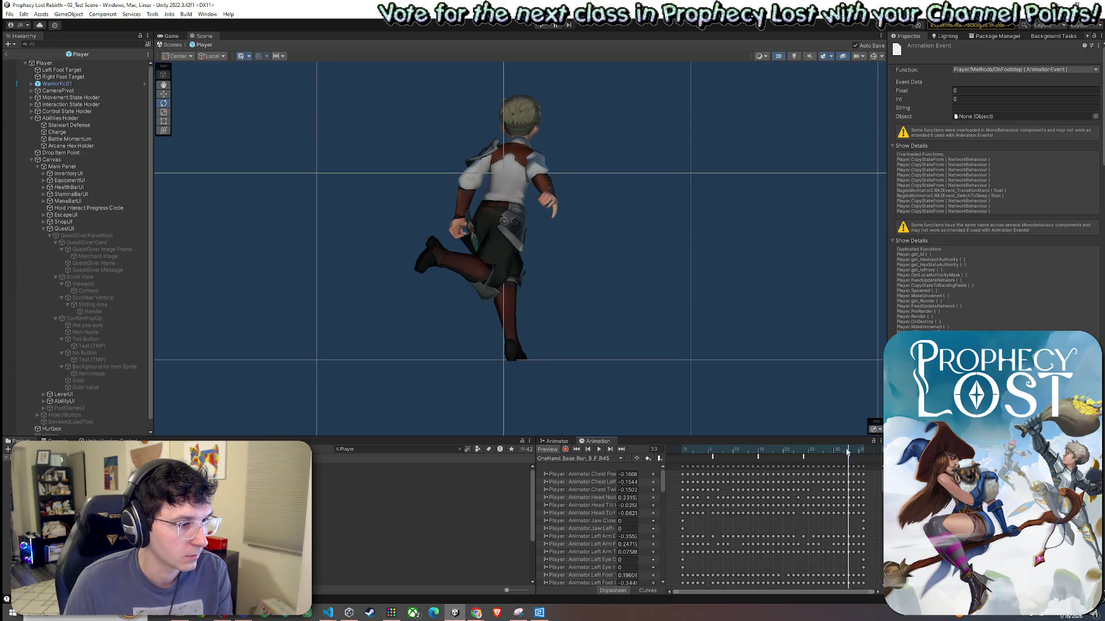
{"action": "left_click", "coordinate": [811, 449]}
{"action": "left_click", "coordinate": [803, 457]}
{"action": "left_click", "coordinate": [786, 450]}
{"action": "left_click", "coordinate": [760, 450]}
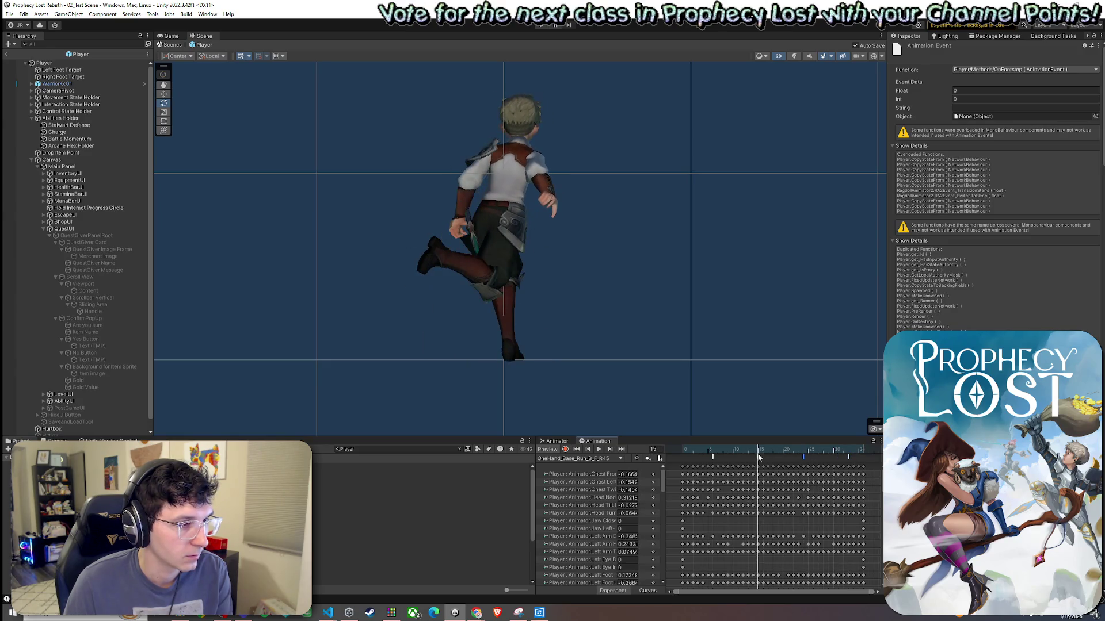
{"action": "left_click", "coordinate": [712, 450]}
Scrub through the R45 clip to check footstep timing, ending at frame 24.
{"action": "left_click_drag", "start_coordinate": [712, 451], "coordinate": [867, 459]}
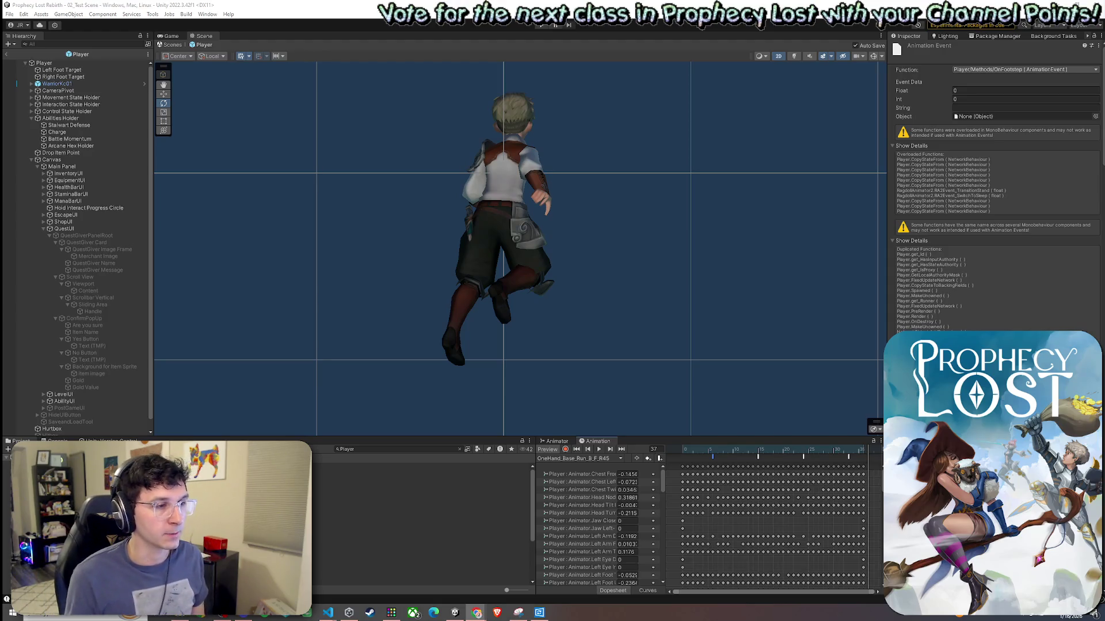
{"action": "left_click_drag", "start_coordinate": [726, 454], "coordinate": [861, 457]}
{"action": "left_click", "coordinate": [604, 459]}
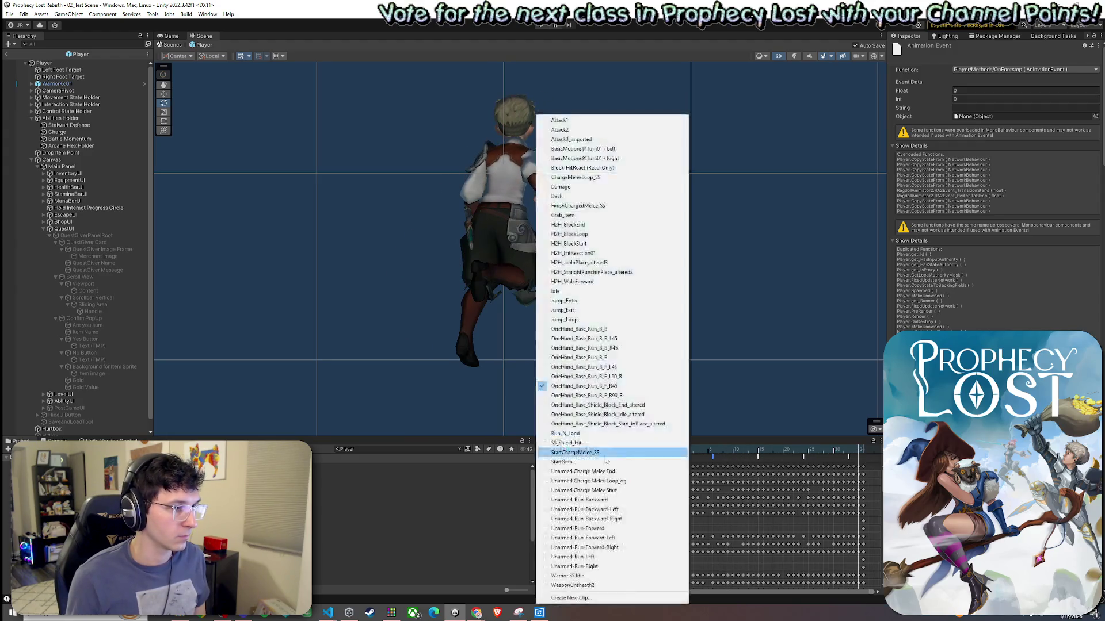
Switch to the OneHand_Base_Run_B_F_R90_B clip and add an animation event at frame 7.
{"action": "left_click", "coordinate": [587, 396]}
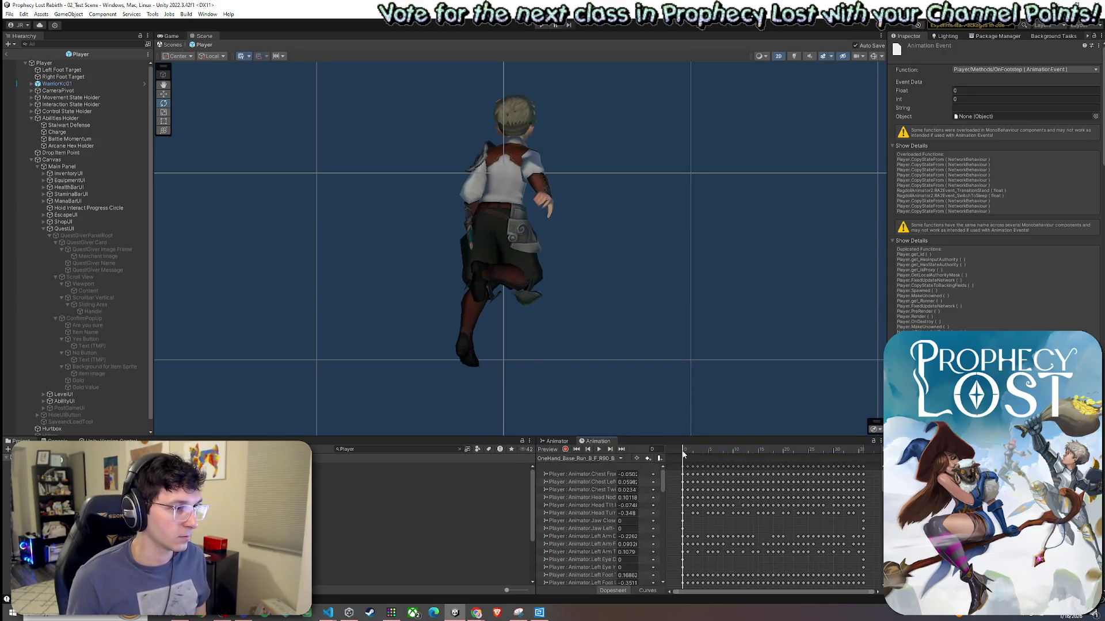
{"action": "left_click", "coordinate": [683, 454]}
{"action": "mouse_move", "coordinate": [685, 455]}
{"action": "left_mouse_down"}
{"action": "mouse_move", "coordinate": [724, 462]}
{"action": "mouse_move", "coordinate": [687, 460]}
{"action": "mouse_move", "coordinate": [713, 466]}
{"action": "mouse_move", "coordinate": [727, 455]}
{"action": "mouse_move", "coordinate": [812, 464]}
{"action": "left_mouse_up"}
{"action": "right_click", "coordinate": [716, 458]}
{"action": "left_click", "coordinate": [742, 463]}
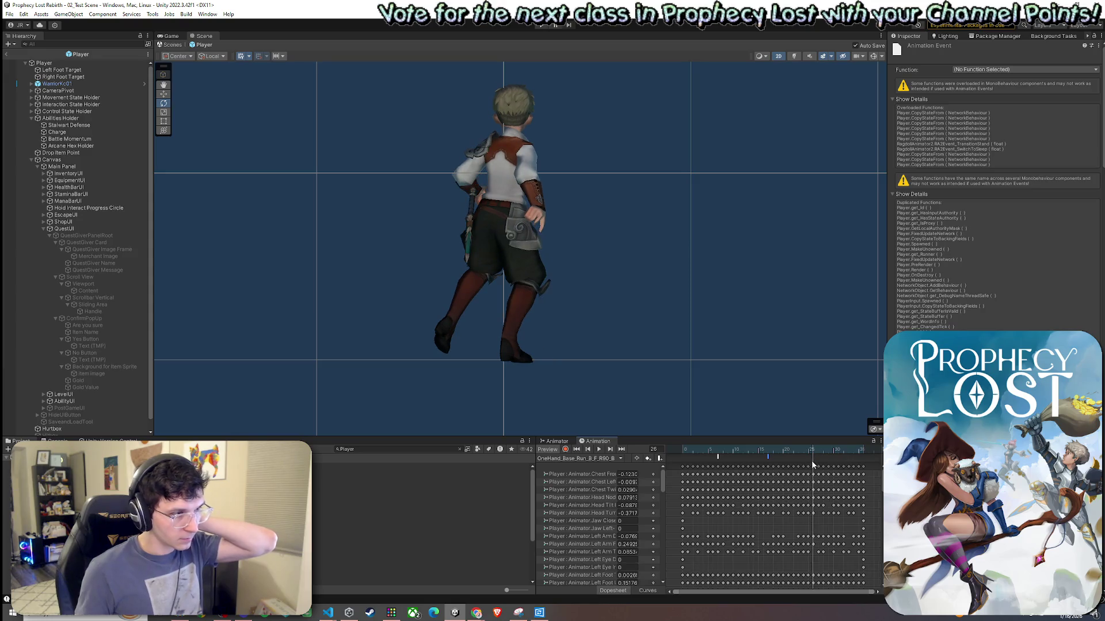
Scrub the clip between frames 12 and 35 to find the remaining foot contacts.
{"action": "left_click", "coordinate": [817, 452]}
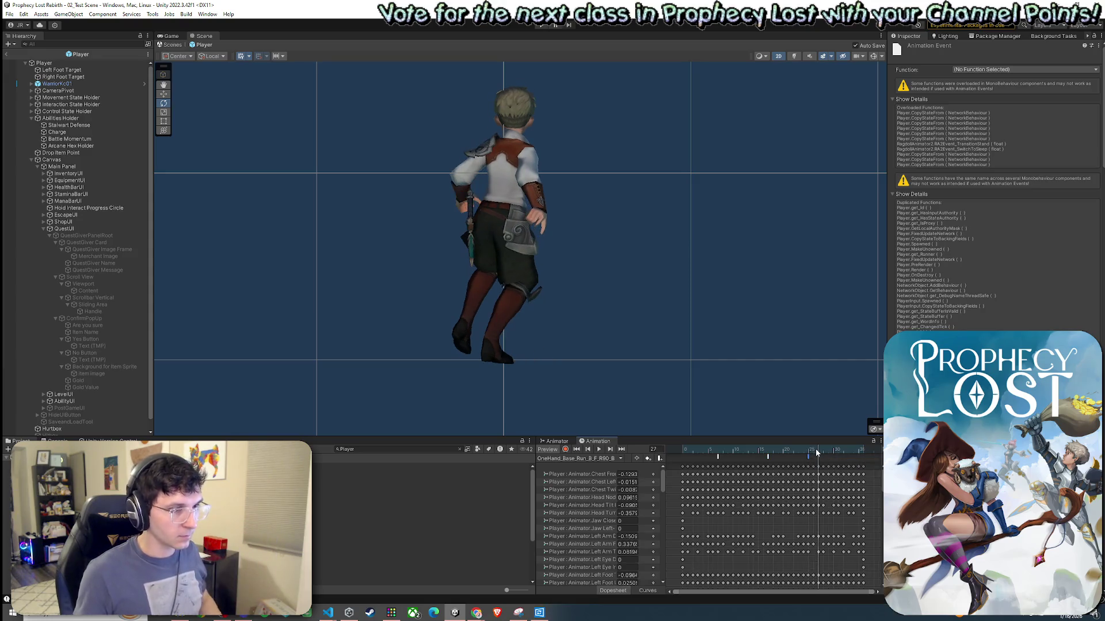
{"action": "left_click_drag", "start_coordinate": [820, 454], "coordinate": [858, 461]}
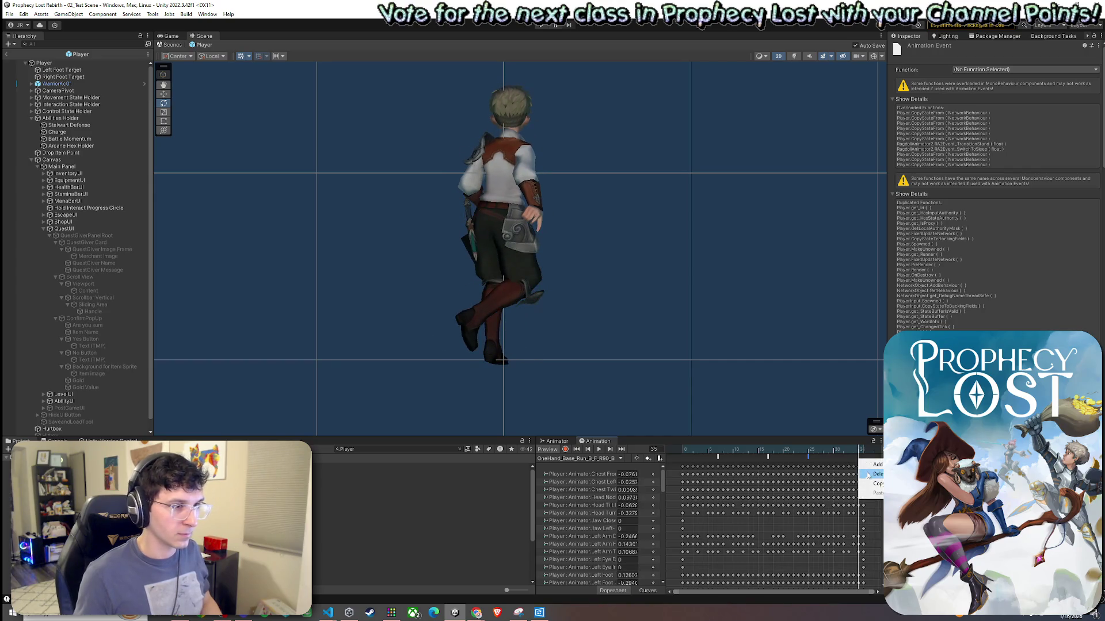
{"action": "mouse_move", "coordinate": [859, 453]}
{"action": "left_mouse_down"}
{"action": "mouse_move", "coordinate": [684, 457]}
{"action": "mouse_move", "coordinate": [723, 469]}
{"action": "left_mouse_up"}
{"action": "left_click", "coordinate": [610, 458]}
{"action": "left_click", "coordinate": [719, 454]}
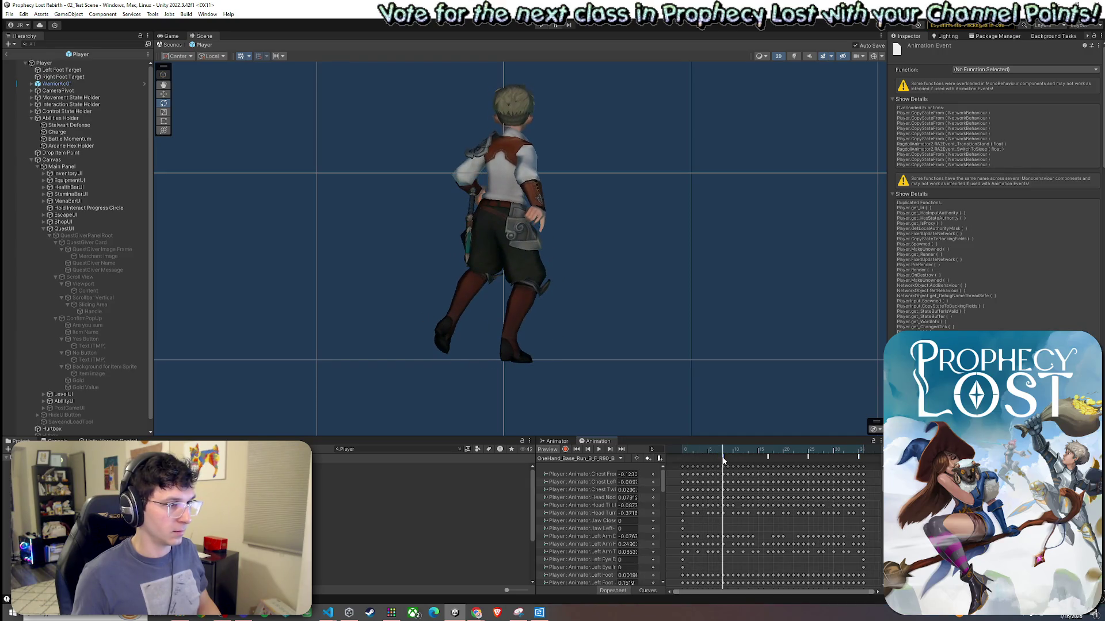
{"action": "left_click_drag", "start_coordinate": [724, 453], "coordinate": [813, 473]}
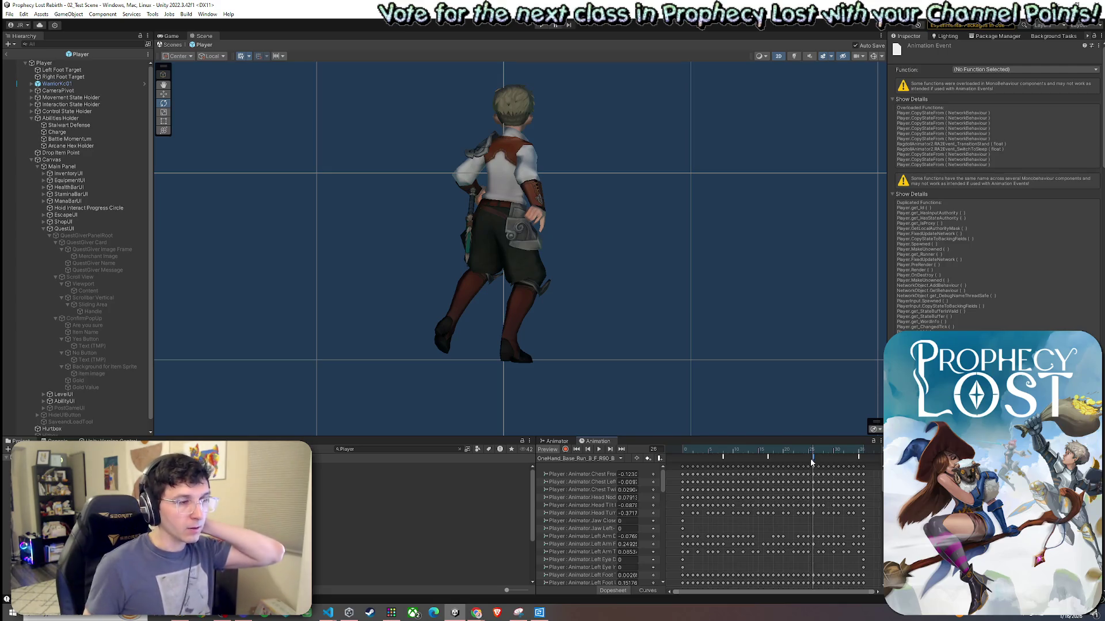
{"action": "left_click_drag", "start_coordinate": [815, 455], "coordinate": [862, 460]}
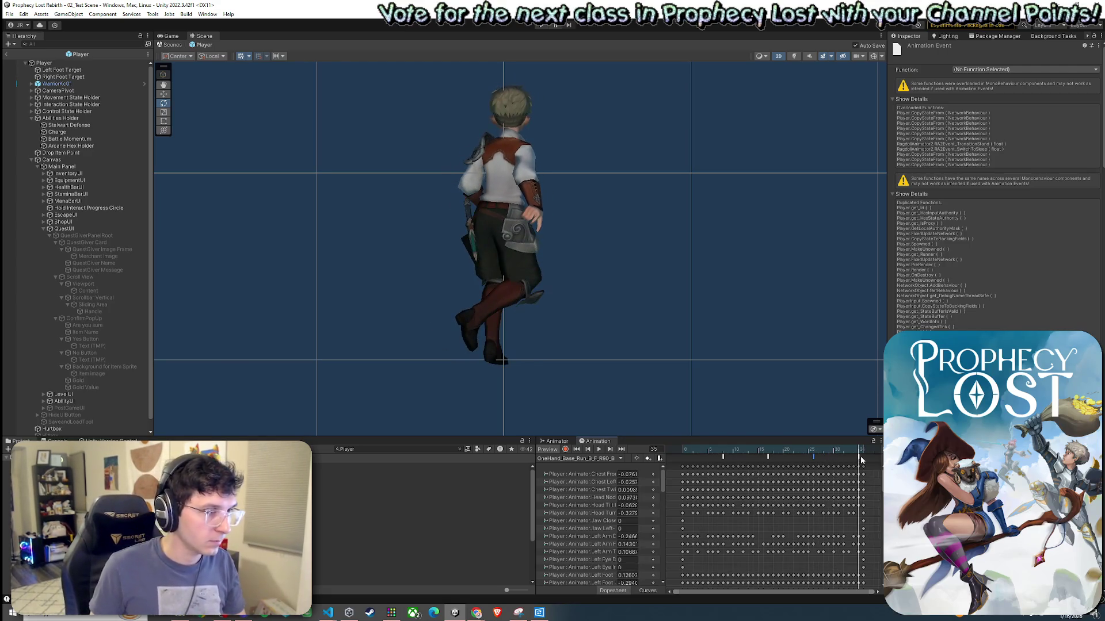
Set the new event's function to Player OnFootstep (AnimationEvent).
{"action": "left_click", "coordinate": [1035, 70]}
{"action": "mouse_move", "coordinate": [1025, 93]}
{"action": "mouse_move", "coordinate": [1063, 100]}
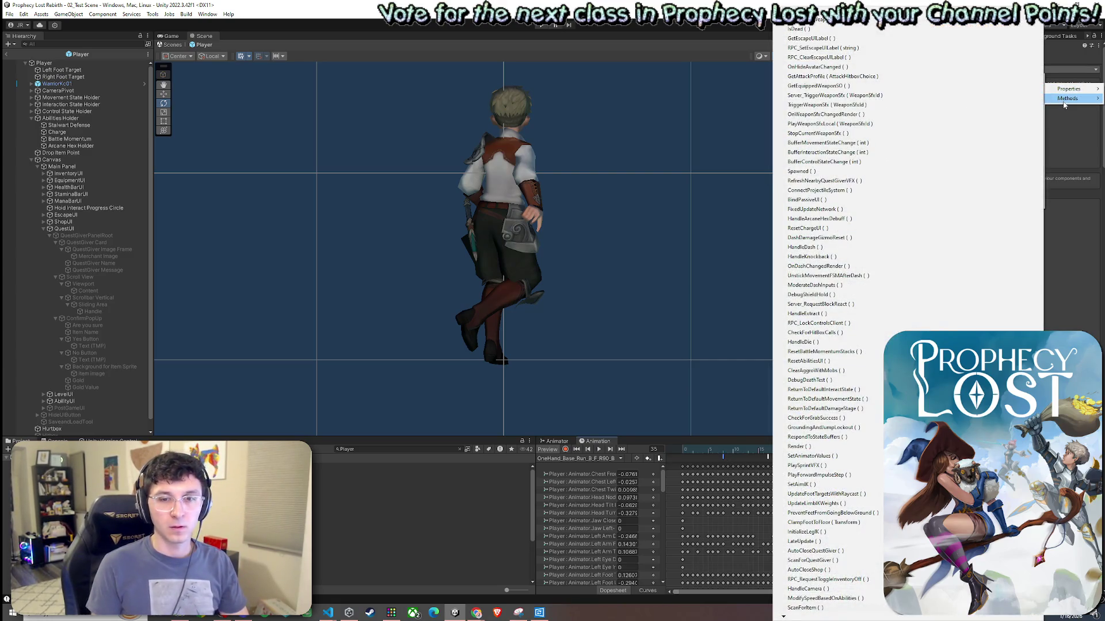
{"action": "key", "text": "Escape"}
{"action": "key", "text": "Escape"}
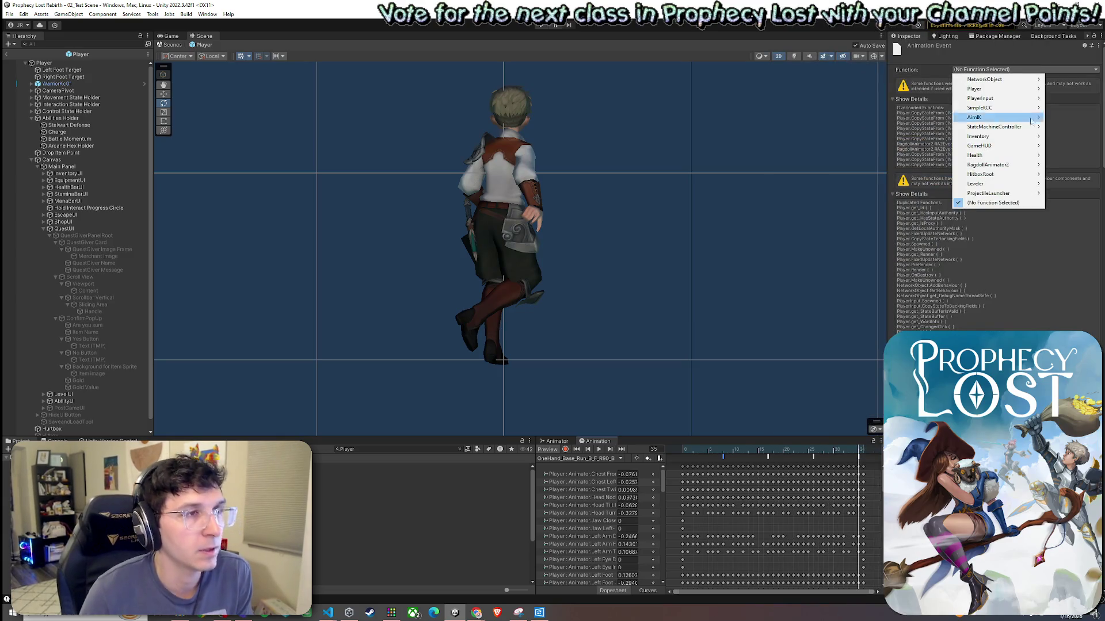
{"action": "scroll", "coordinate": [823, 614], "scroll_direction": "down", "scroll_amount": 5}
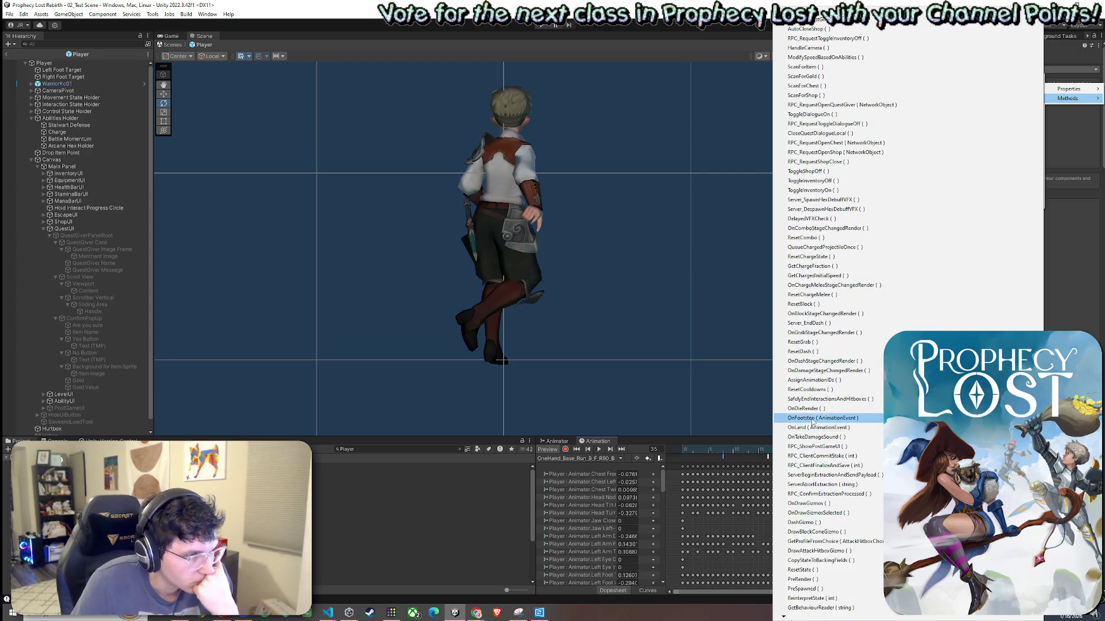
{"action": "left_click", "coordinate": [812, 418]}
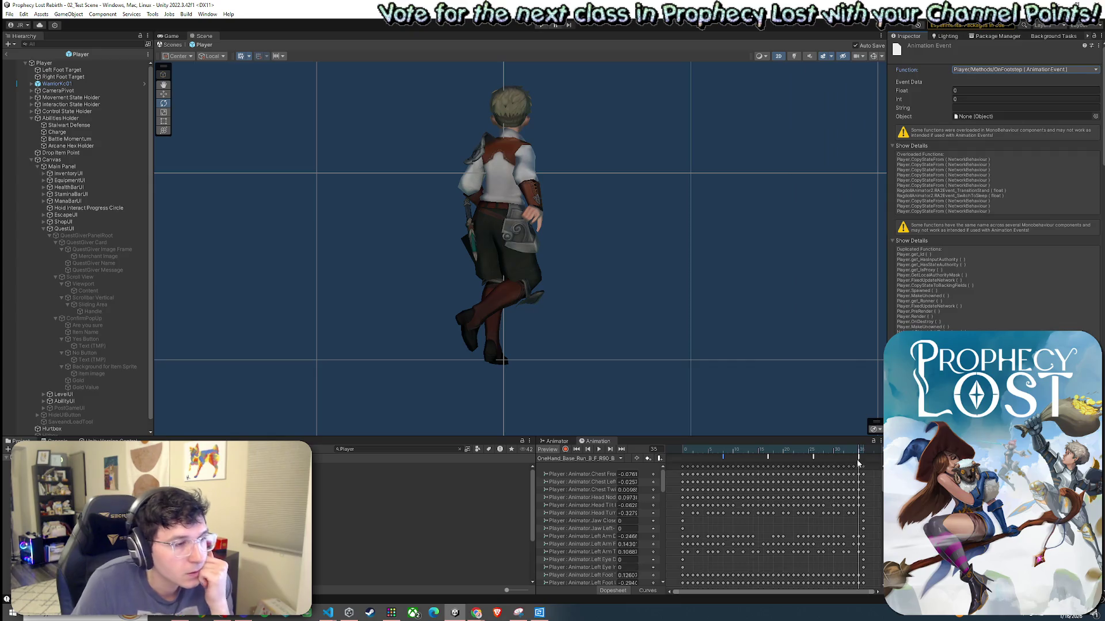
Select the event near frame 17 and make it call OnFootstep as well.
{"action": "mouse_move", "coordinate": [860, 455]}
{"action": "left_mouse_down"}
{"action": "mouse_move", "coordinate": [724, 454]}
{"action": "mouse_move", "coordinate": [769, 454]}
{"action": "left_mouse_up"}
{"action": "left_click", "coordinate": [768, 458]}
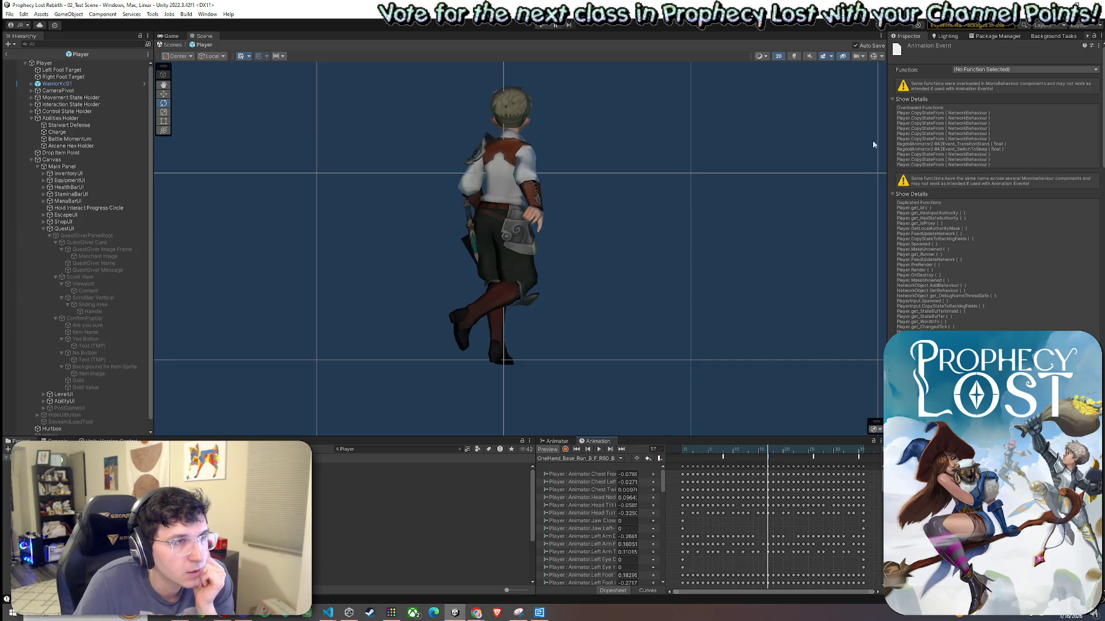
{"action": "left_click", "coordinate": [988, 70]}
{"action": "mouse_move", "coordinate": [991, 95]}
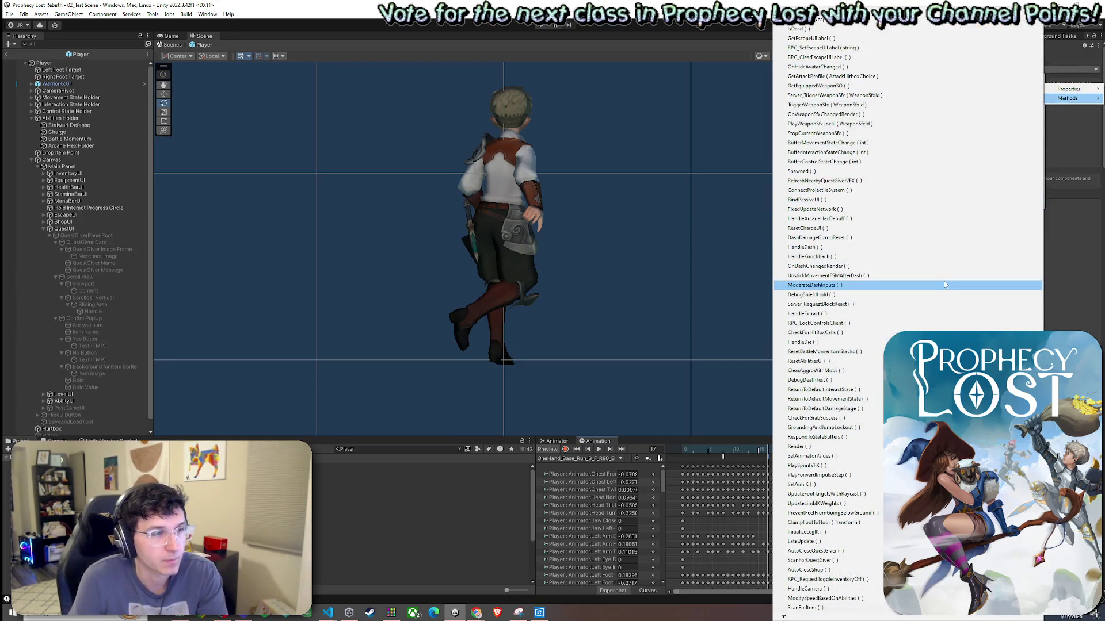
{"action": "scroll", "coordinate": [804, 619], "scroll_direction": "down", "scroll_amount": 5}
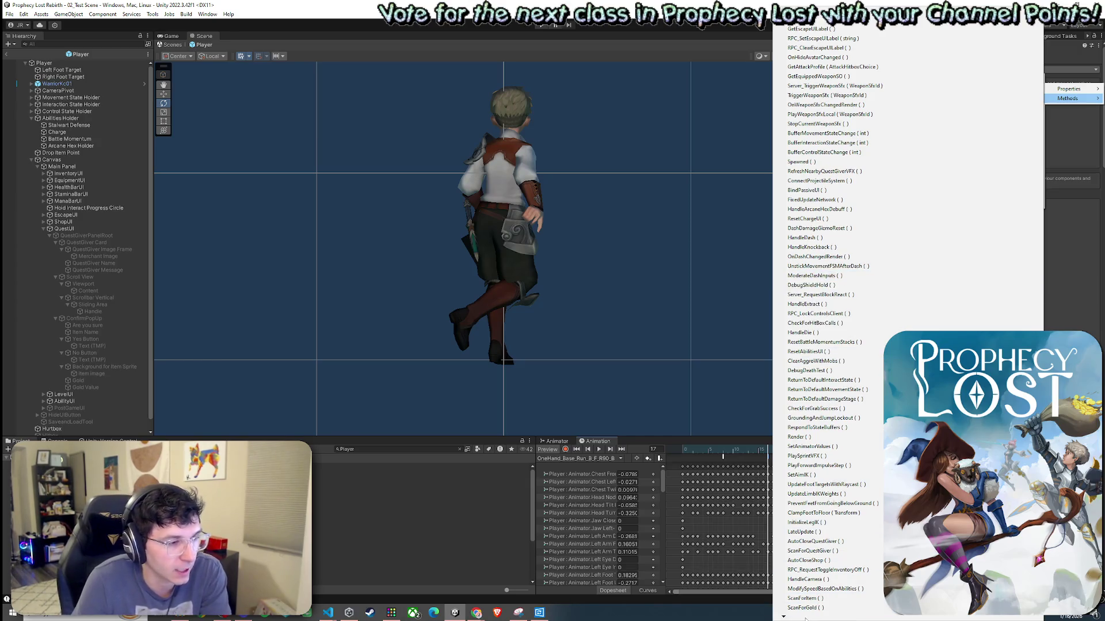
{"action": "scroll", "coordinate": [803, 619], "scroll_direction": "down", "scroll_amount": 6}
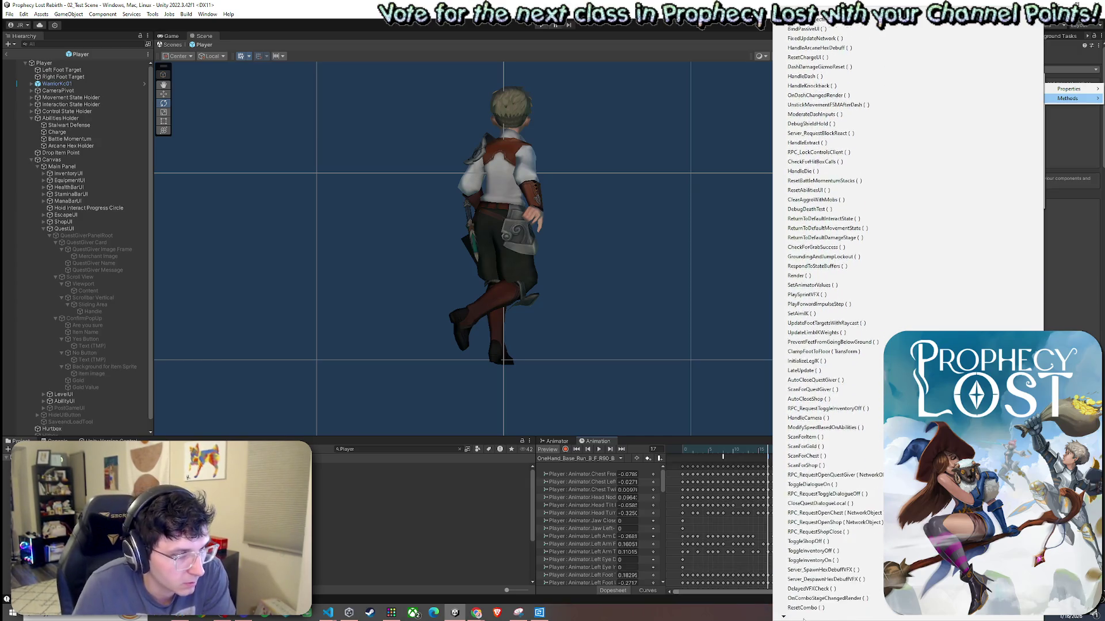
{"action": "scroll", "coordinate": [803, 619], "scroll_direction": "down", "scroll_amount": 6}
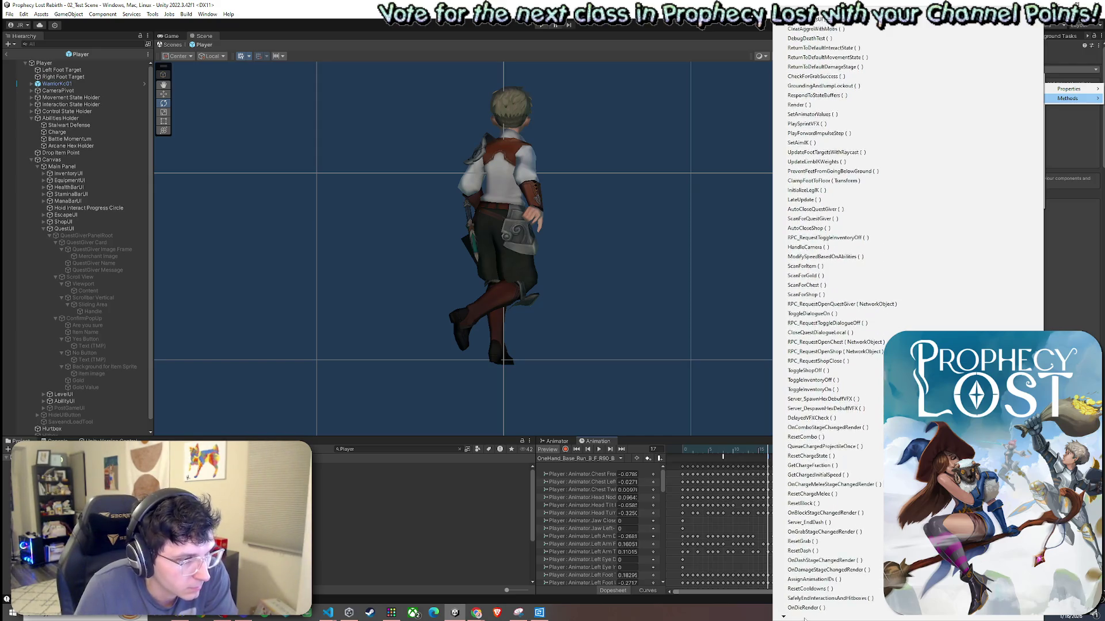
{"action": "scroll", "coordinate": [806, 619], "scroll_direction": "down", "scroll_amount": 1}
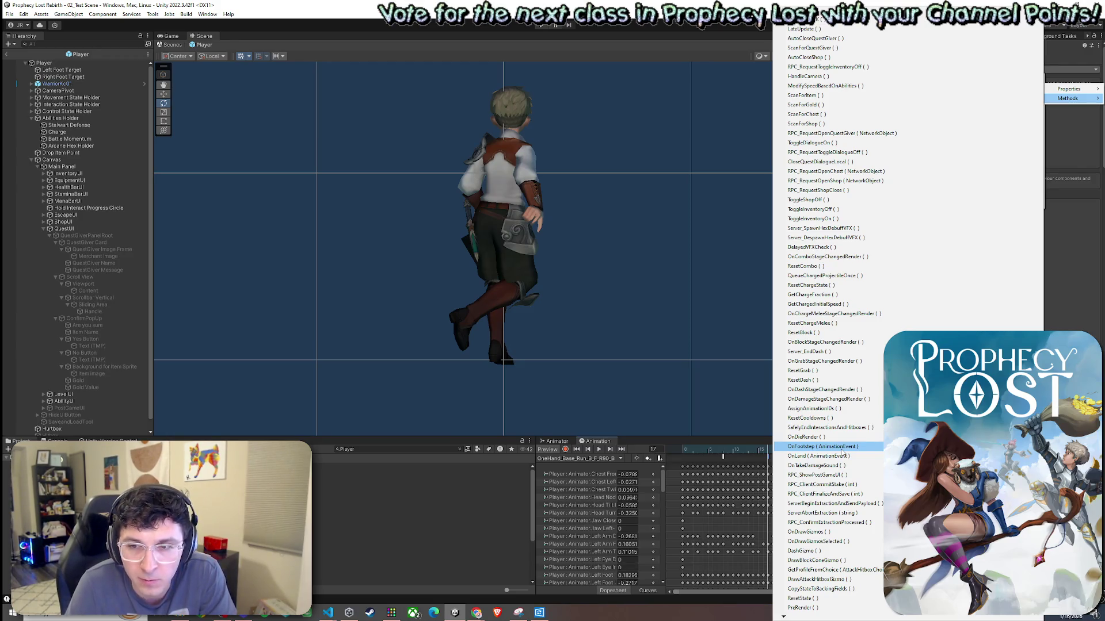
{"action": "left_click", "coordinate": [841, 448]}
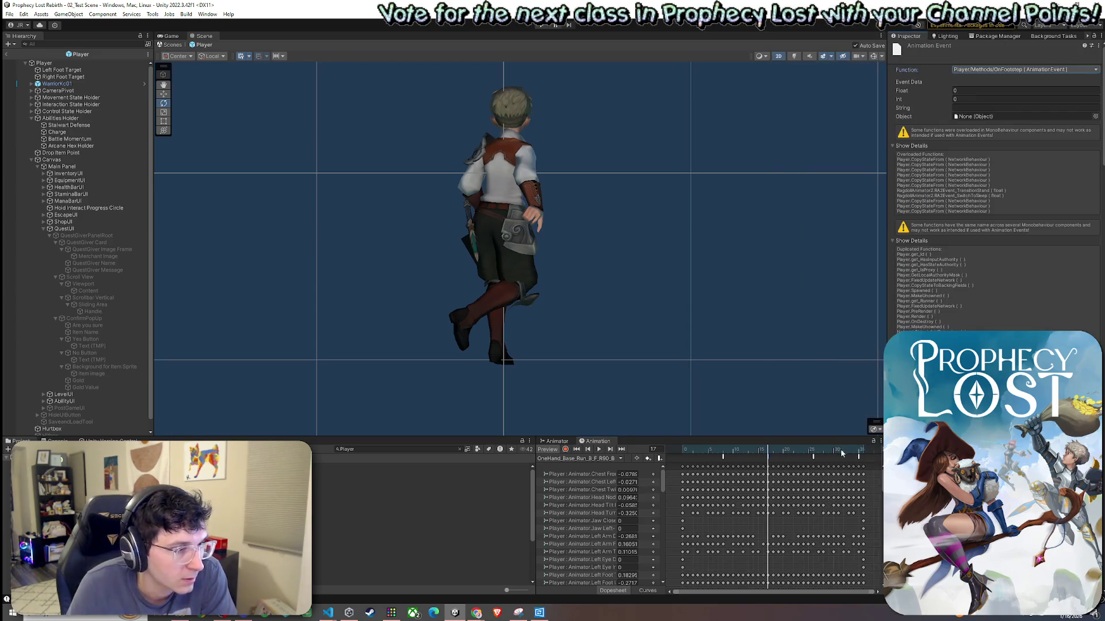
{"action": "mouse_move", "coordinate": [762, 452]}
{"action": "left_mouse_down"}
{"action": "mouse_move", "coordinate": [719, 458]}
{"action": "mouse_move", "coordinate": [813, 459]}
{"action": "left_mouse_up"}
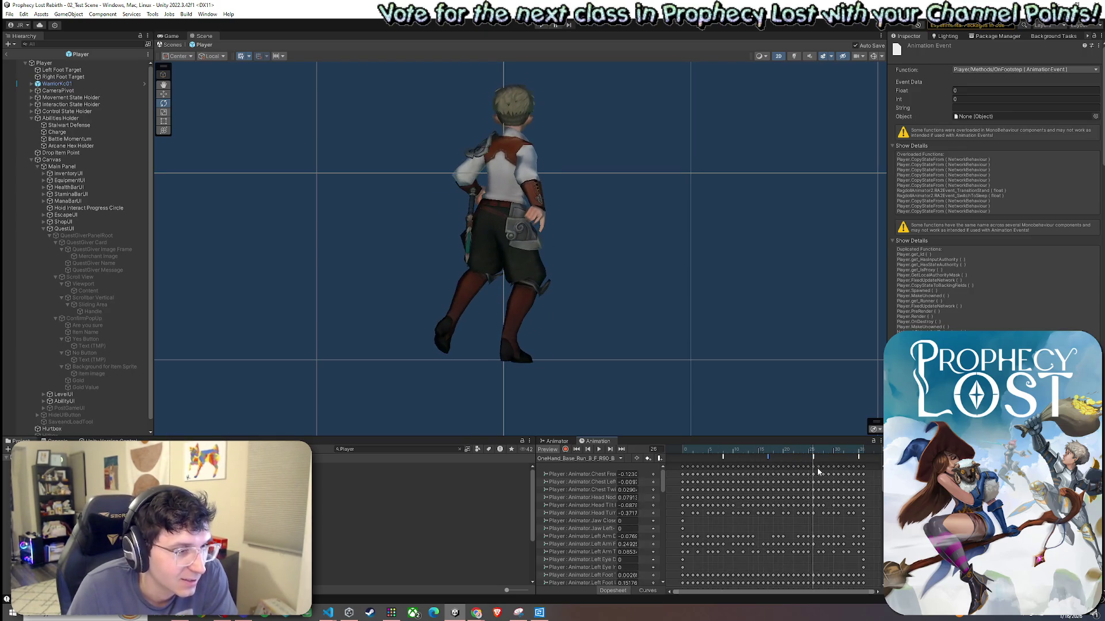
Make the next event marker in the clip call OnFootstep too.
{"action": "left_click", "coordinate": [813, 458]}
{"action": "left_click", "coordinate": [1013, 69]}
{"action": "mouse_move", "coordinate": [1027, 92]}
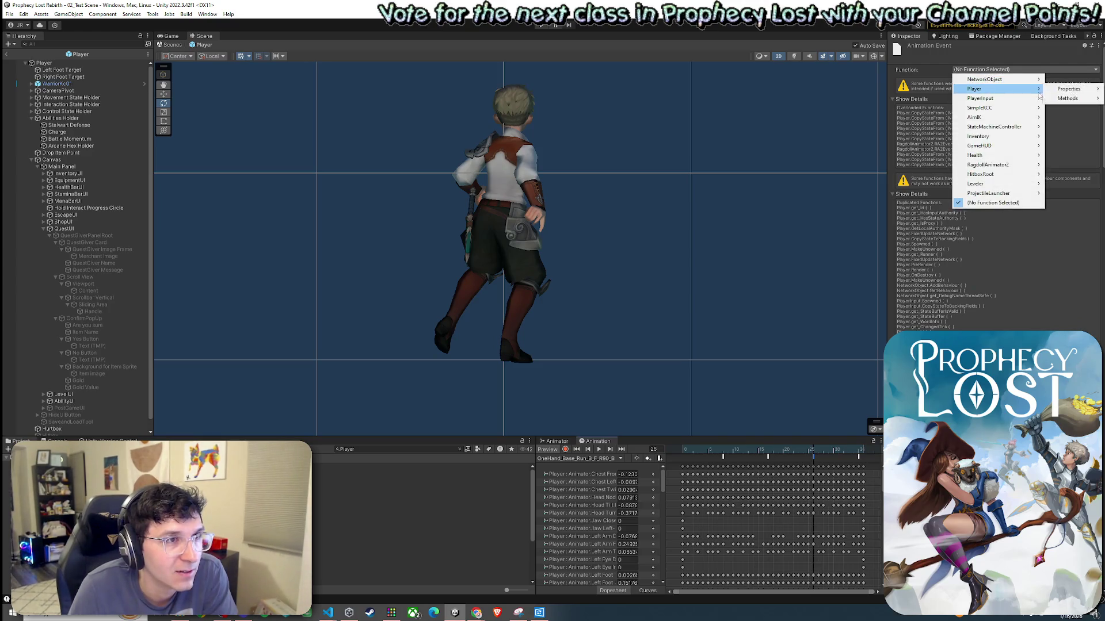
{"action": "mouse_move", "coordinate": [1067, 98]}
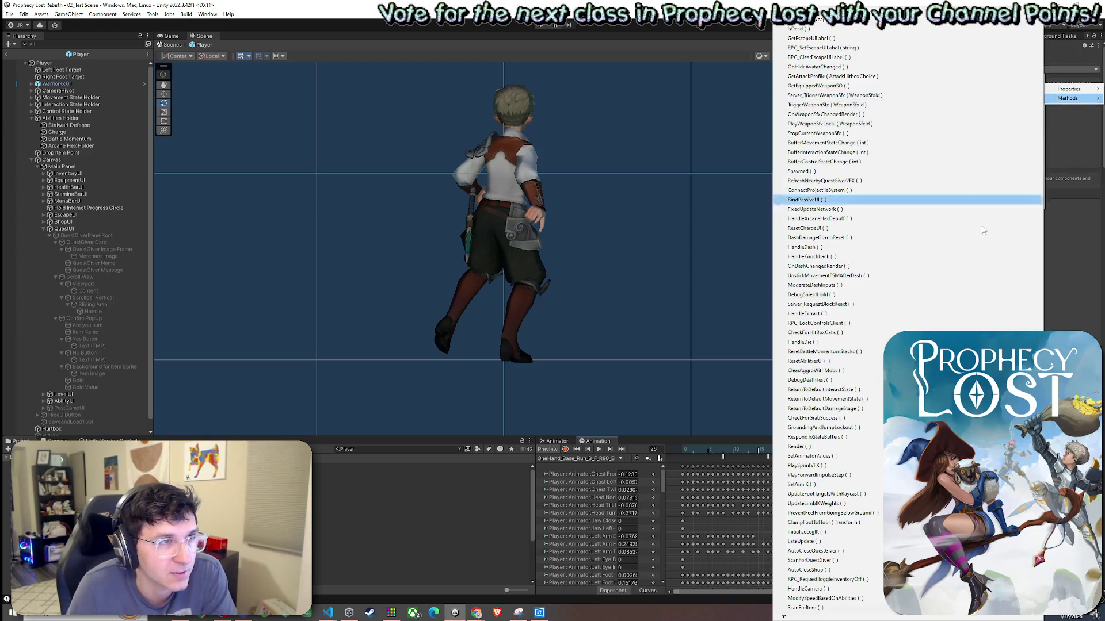
{"action": "mouse_move", "coordinate": [830, 618]}
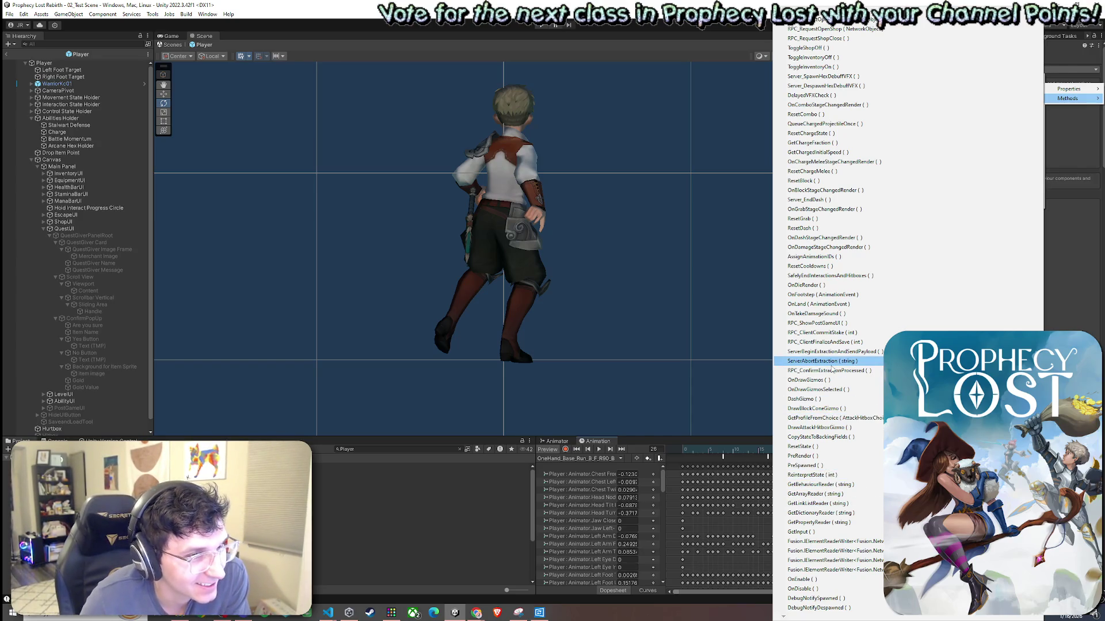
{"action": "left_click", "coordinate": [828, 295]}
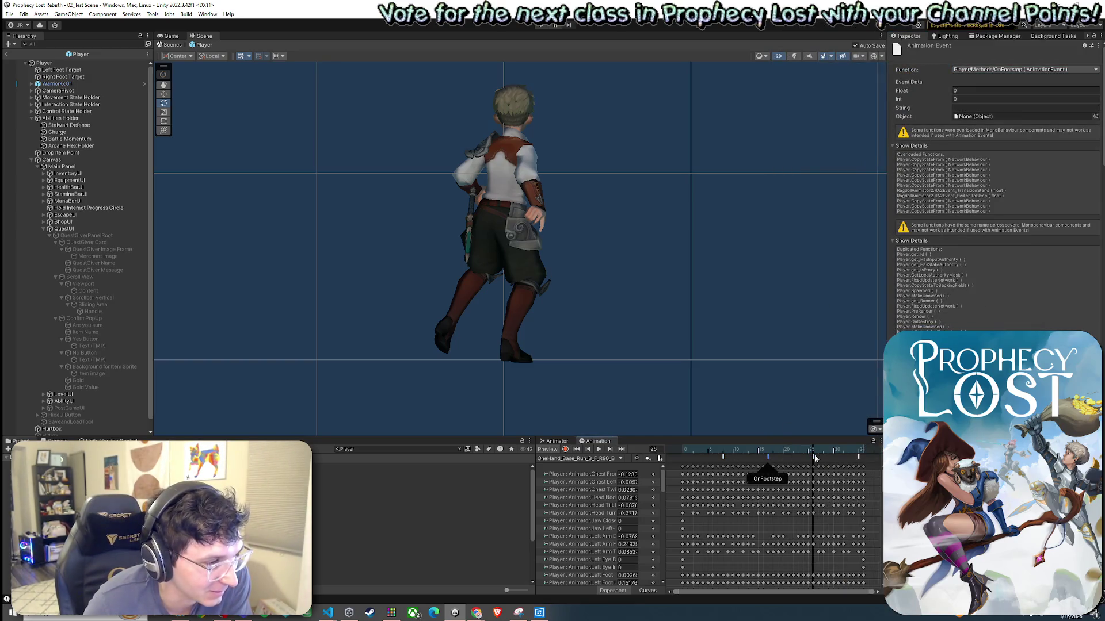
Select the event near frame 30, review its function list unchanged, and scrub to check timing.
{"action": "left_click", "coordinate": [860, 458]}
{"action": "left_click_drag", "start_coordinate": [815, 451], "coordinate": [858, 458]}
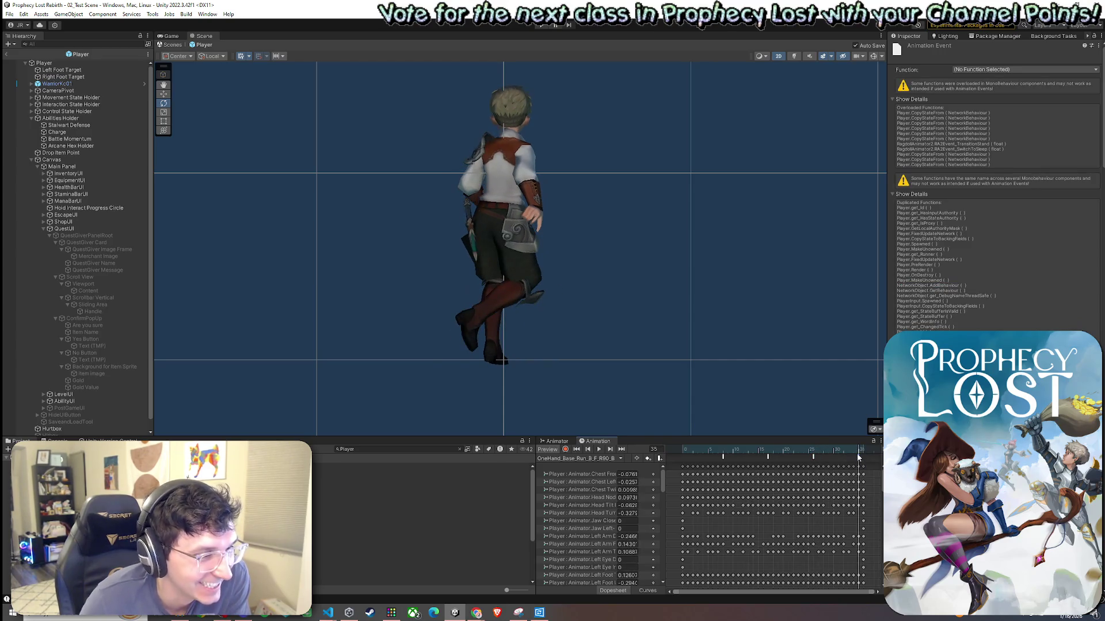
{"action": "left_click", "coordinate": [1005, 69]}
{"action": "mouse_move", "coordinate": [994, 90]}
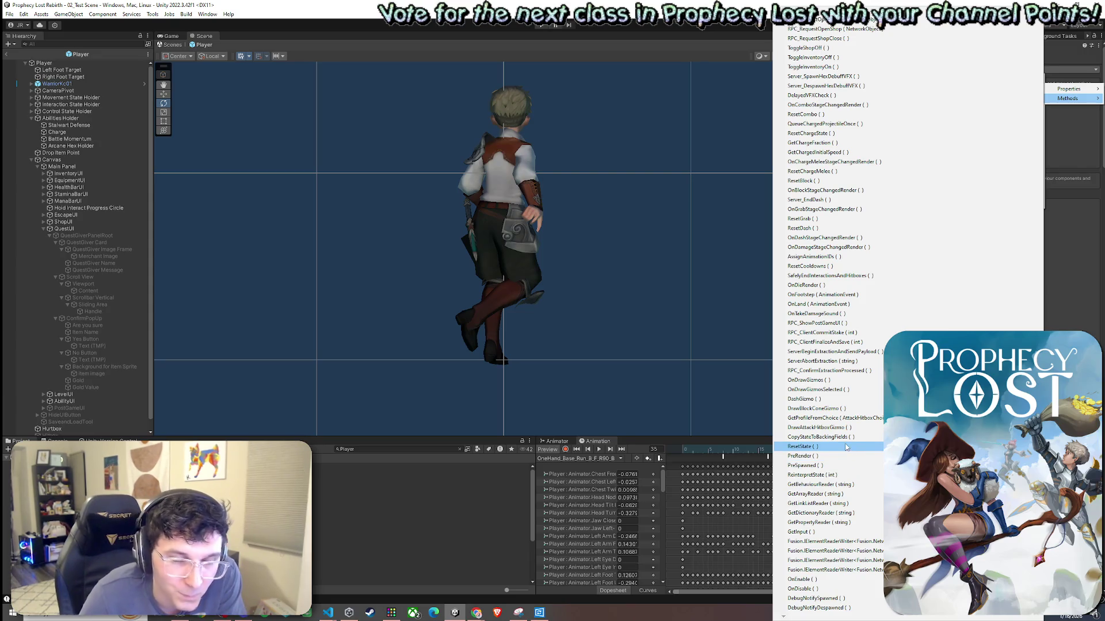
{"action": "left_click", "coordinate": [839, 305]}
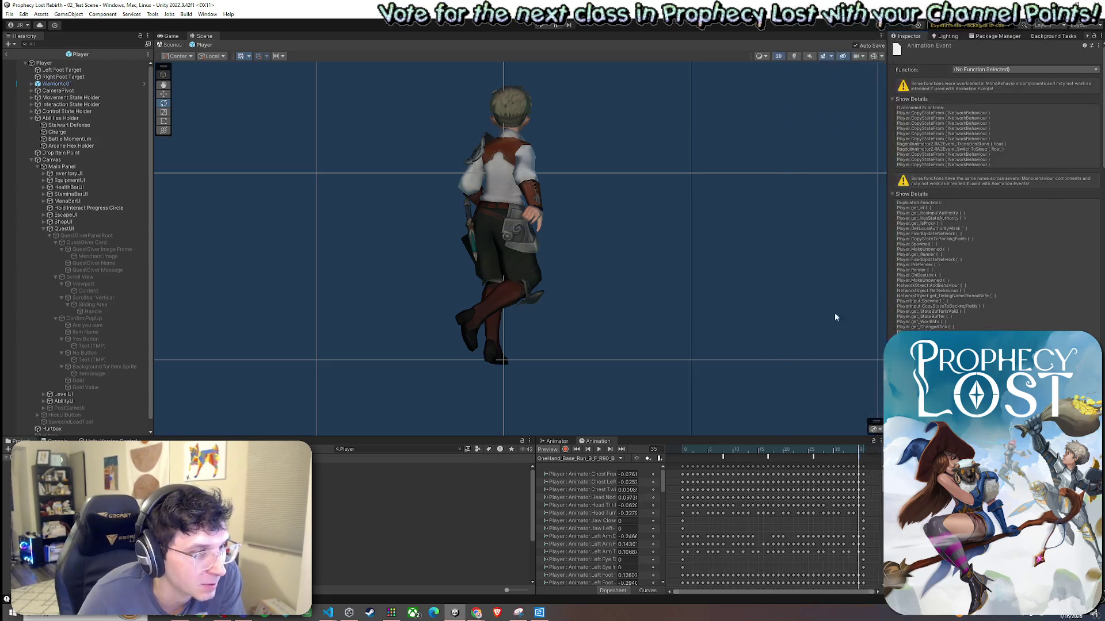
{"action": "mouse_move", "coordinate": [858, 454]}
{"action": "left_mouse_down"}
{"action": "mouse_move", "coordinate": [719, 457]}
{"action": "mouse_move", "coordinate": [862, 460]}
{"action": "left_mouse_up"}
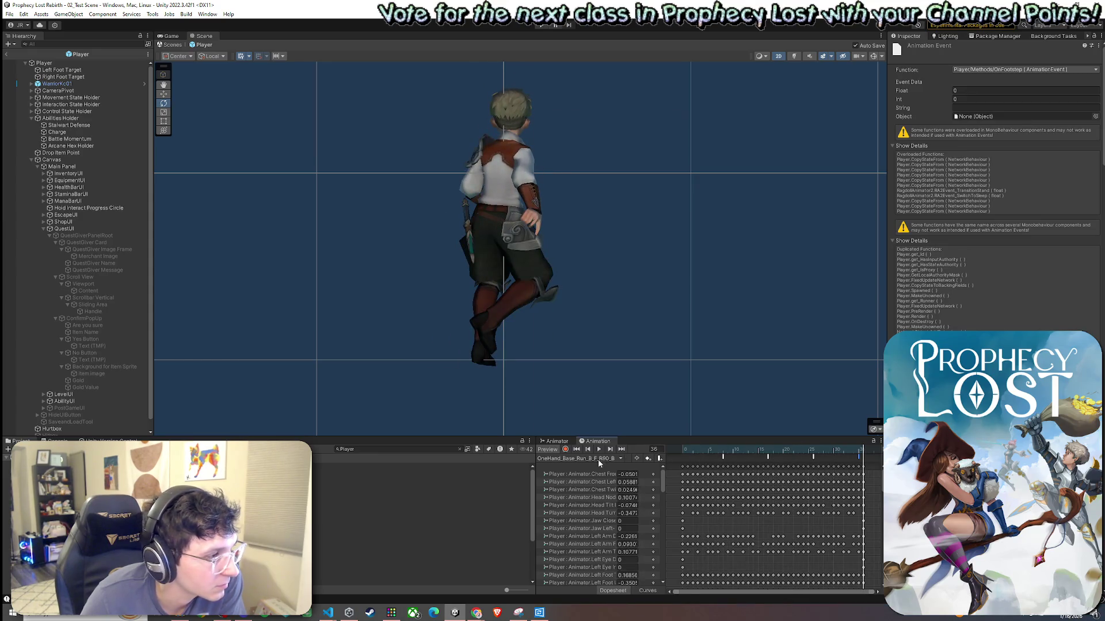
{"action": "left_click", "coordinate": [599, 459]}
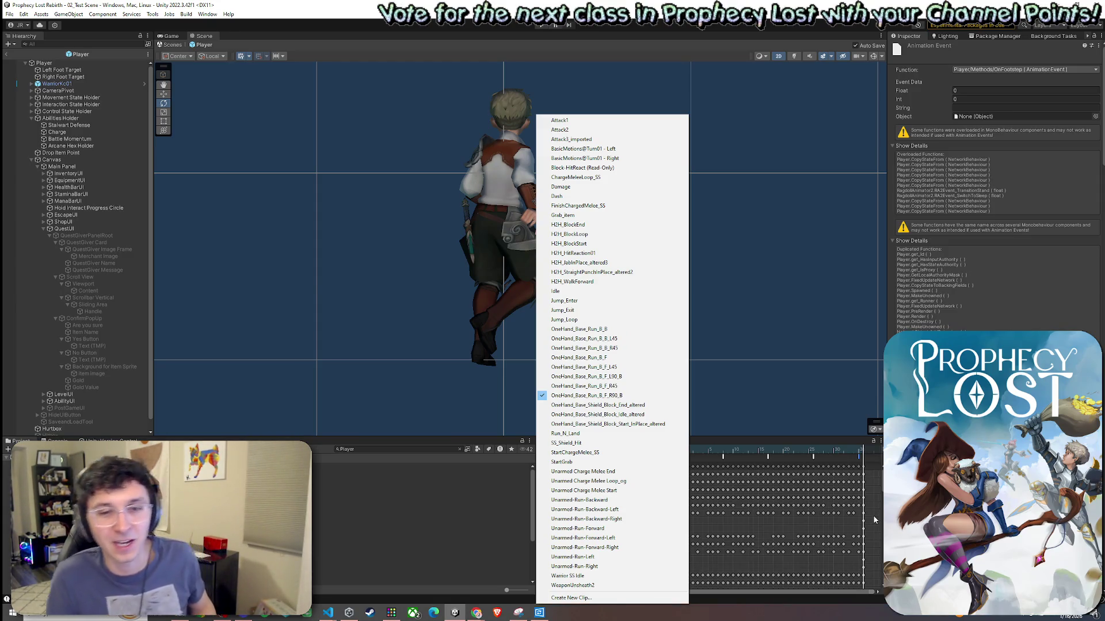
Exit the Player prefab back to 02_Test Scene and enter Play mode.
{"action": "left_click", "coordinate": [527, 510]}
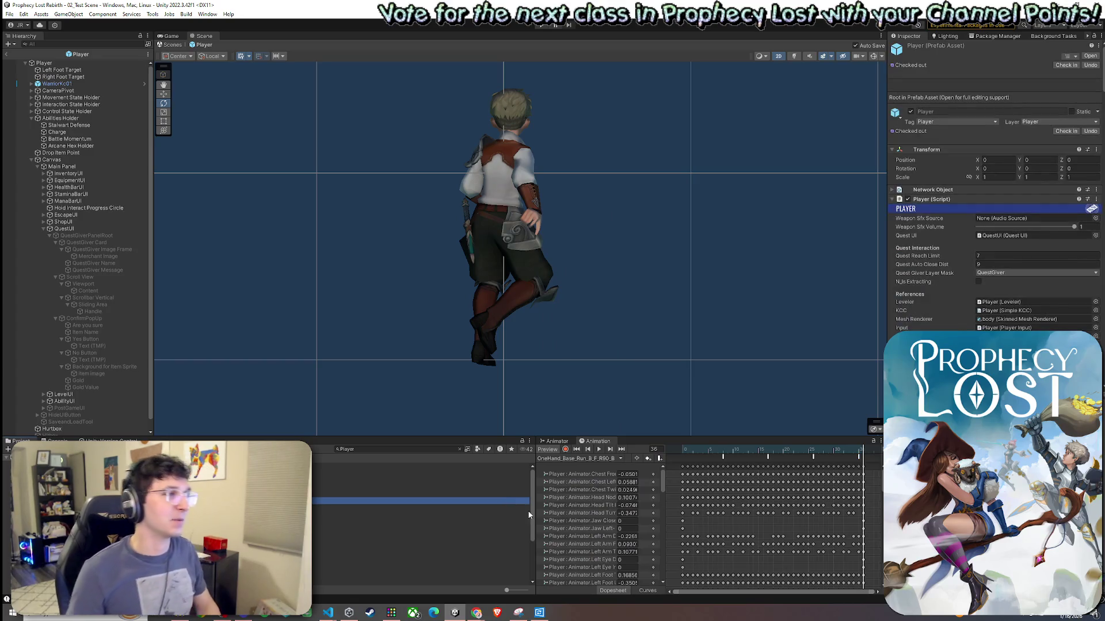
{"action": "left_click", "coordinate": [7, 54]}
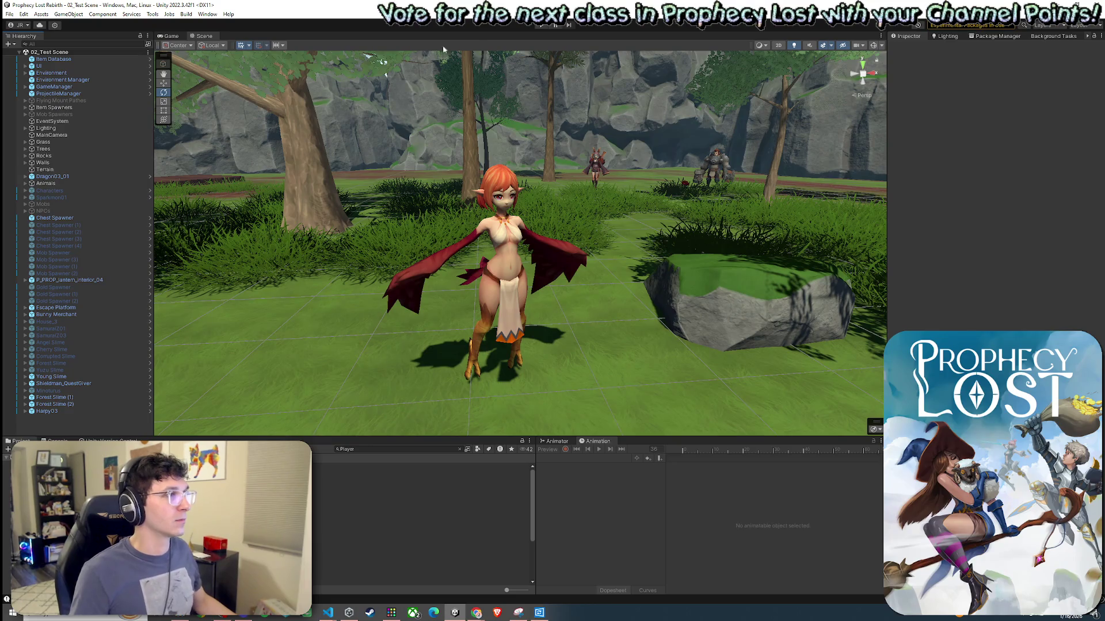
{"action": "left_click", "coordinate": [542, 25]}
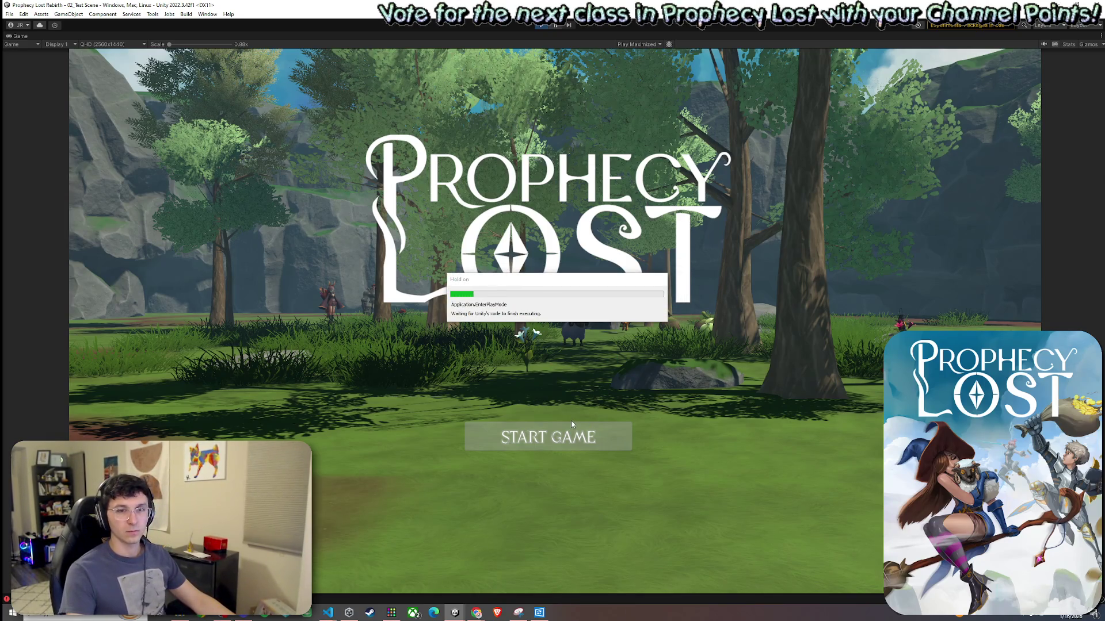
Start a game, equip the sword and shield from the inventory, run into the forest, then stop.
{"action": "left_click", "coordinate": [547, 448]}
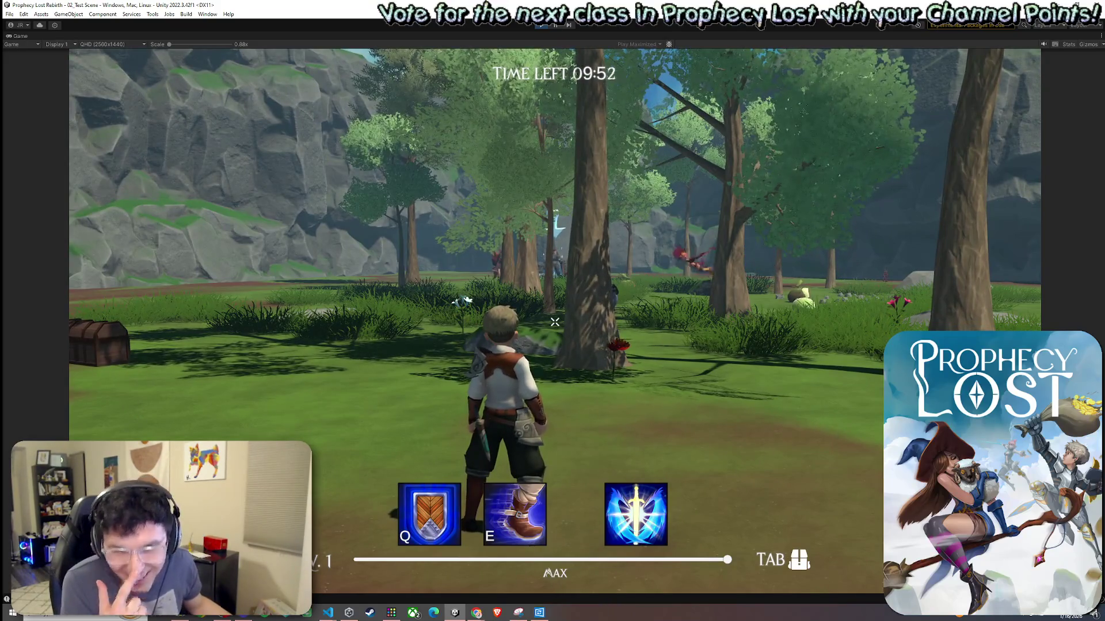
{"action": "key", "text": "w"}
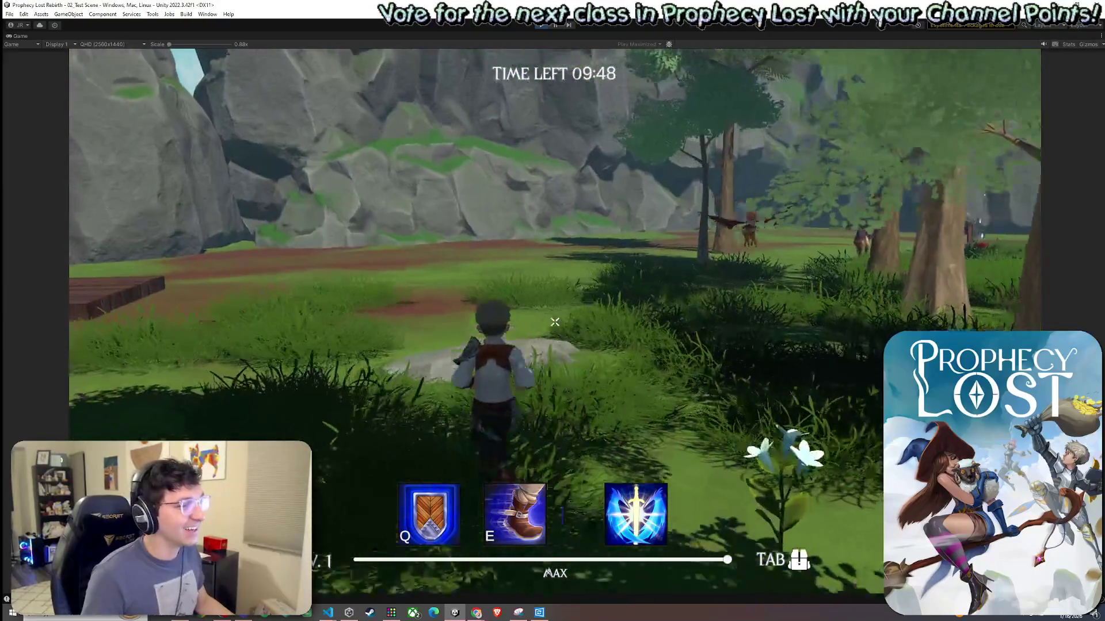
{"action": "key", "text": "Tab"}
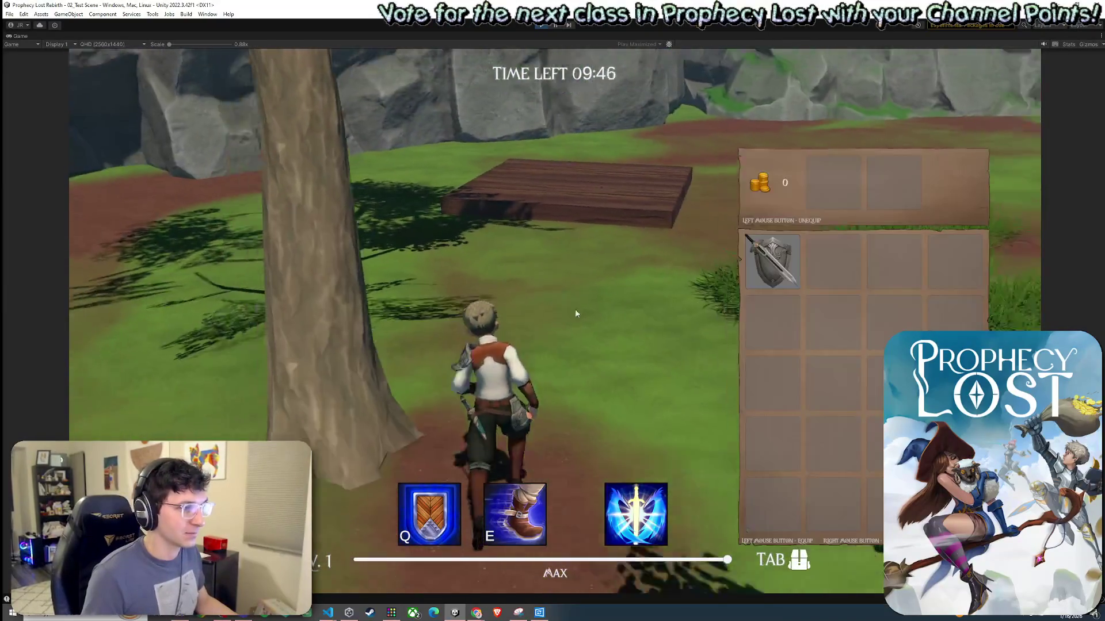
{"action": "left_click", "coordinate": [771, 261]}
{"action": "key", "text": "Tab"}
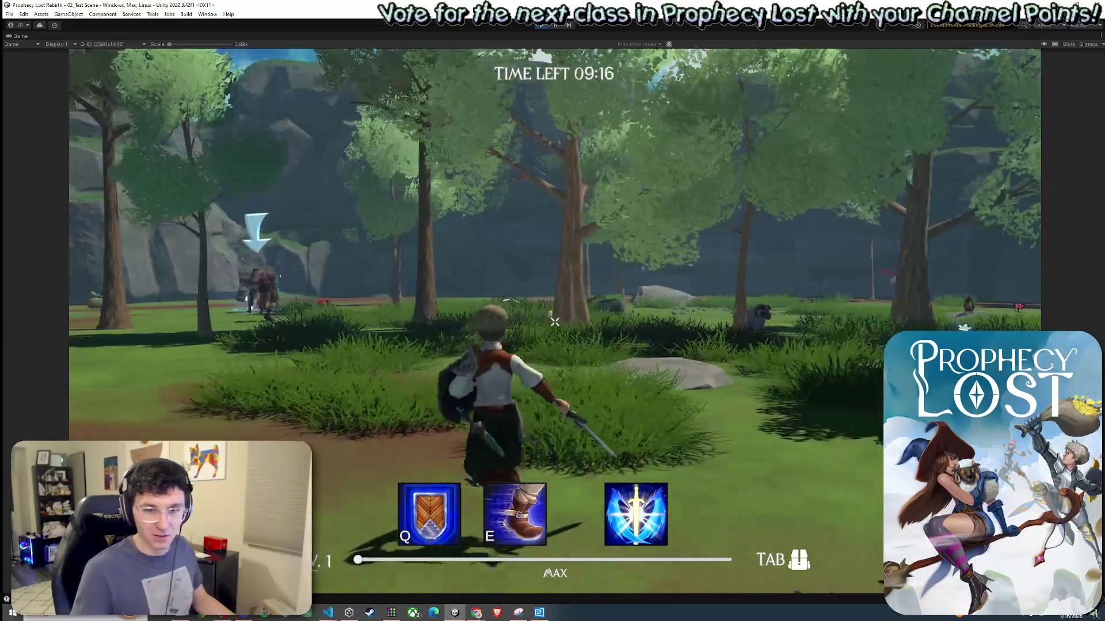
{"action": "key", "text": "w"}
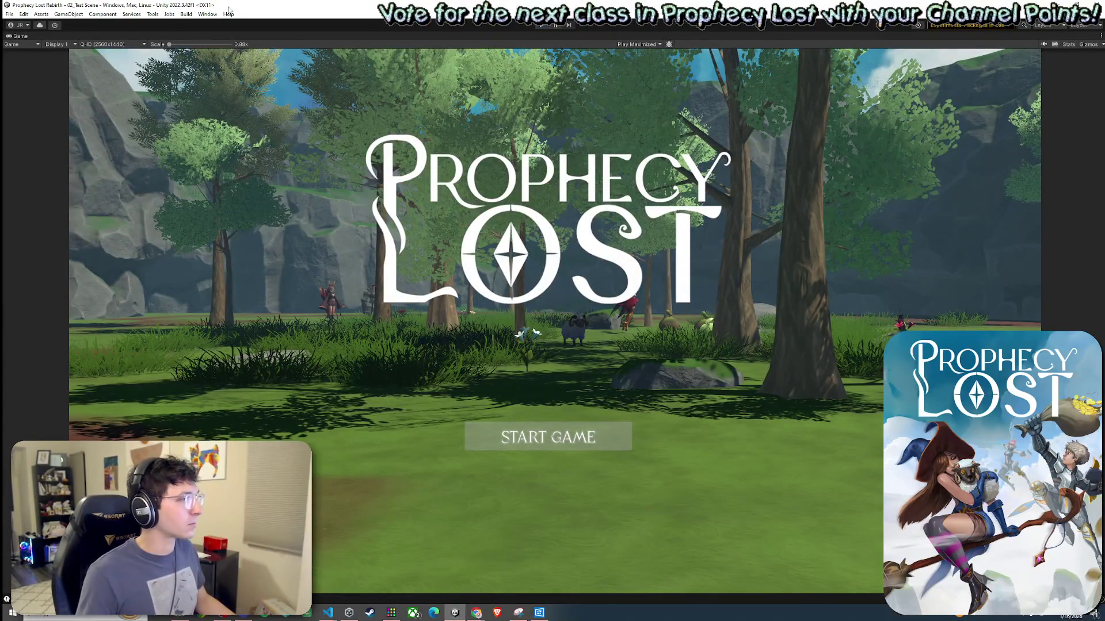
{"action": "key", "text": "ctrl+p"}
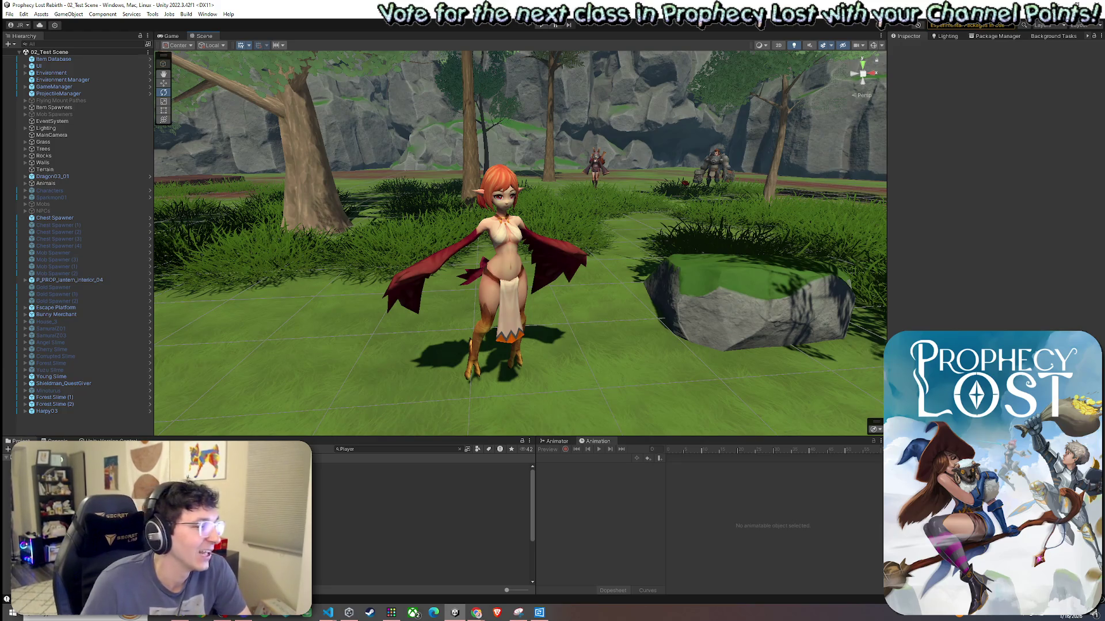
Select the Player prefab in the Project search results and open it in Prefab Mode.
{"action": "left_click", "coordinate": [9, 14]}
{"action": "left_click", "coordinate": [90, 7]}
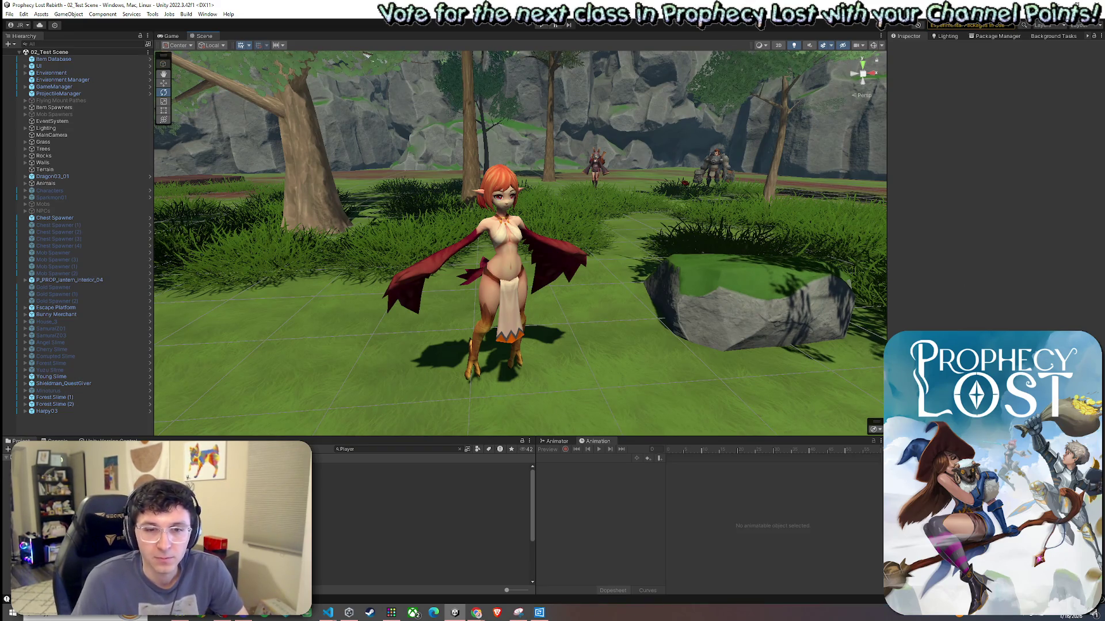
{"action": "key", "text": "alt+Tab"}
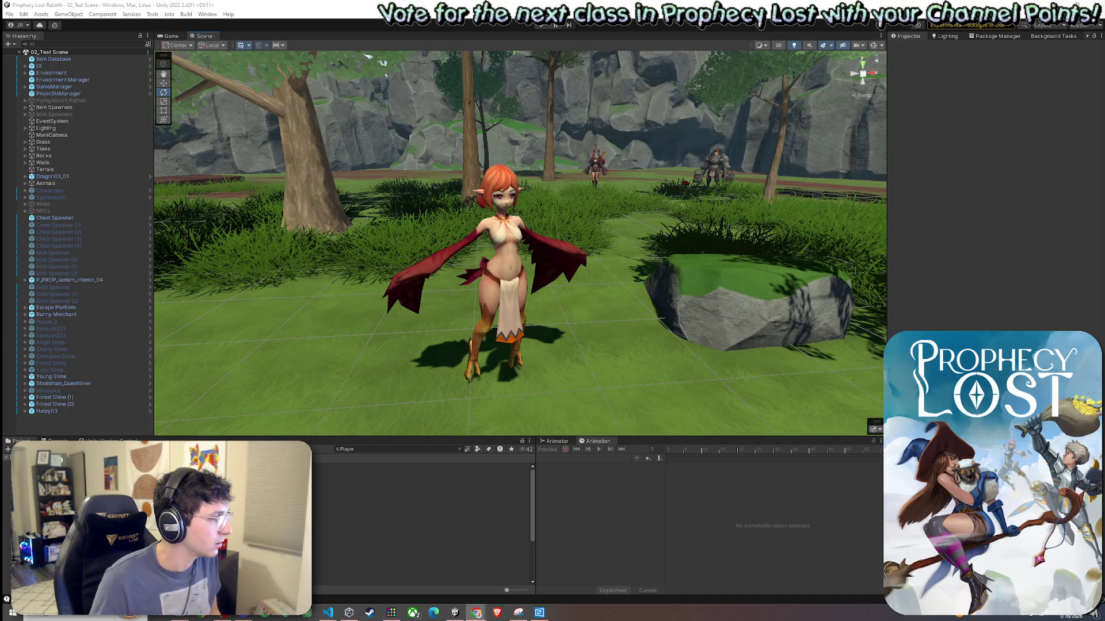
{"action": "left_click", "coordinate": [256, 500]}
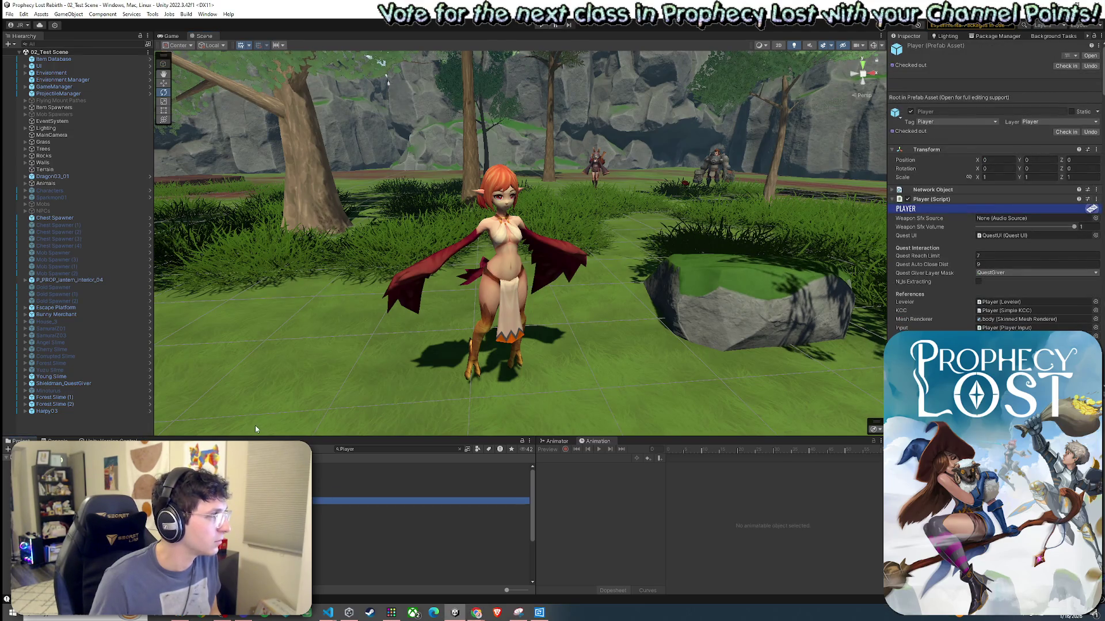
{"action": "key", "text": "Return"}
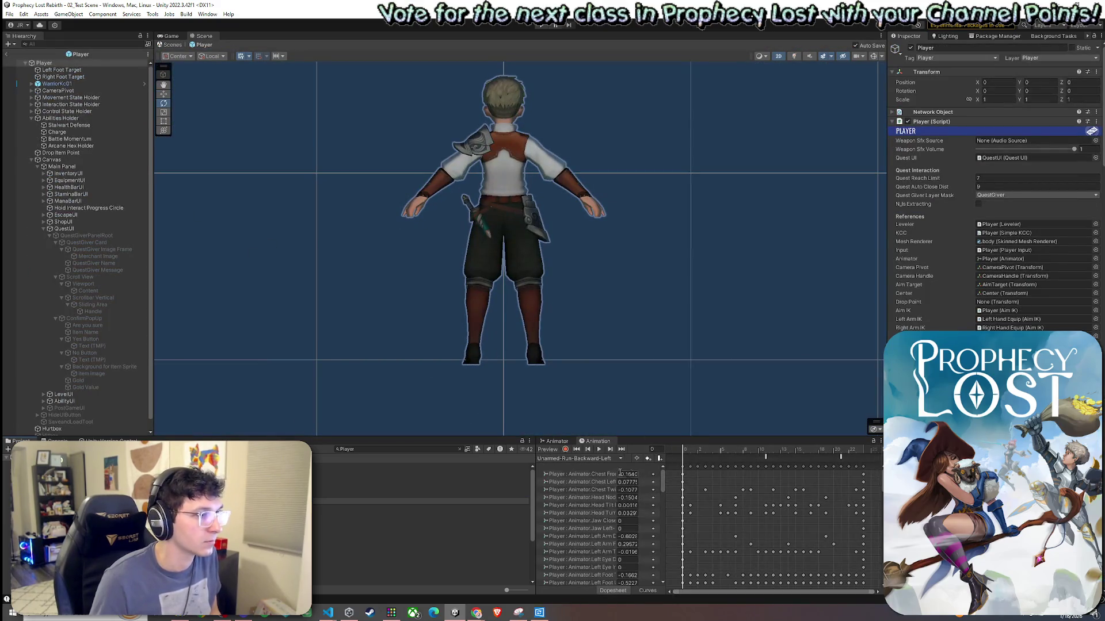
Preview the R90_B and R45 run clips to check their footstep event timing.
{"action": "left_click", "coordinate": [574, 458]}
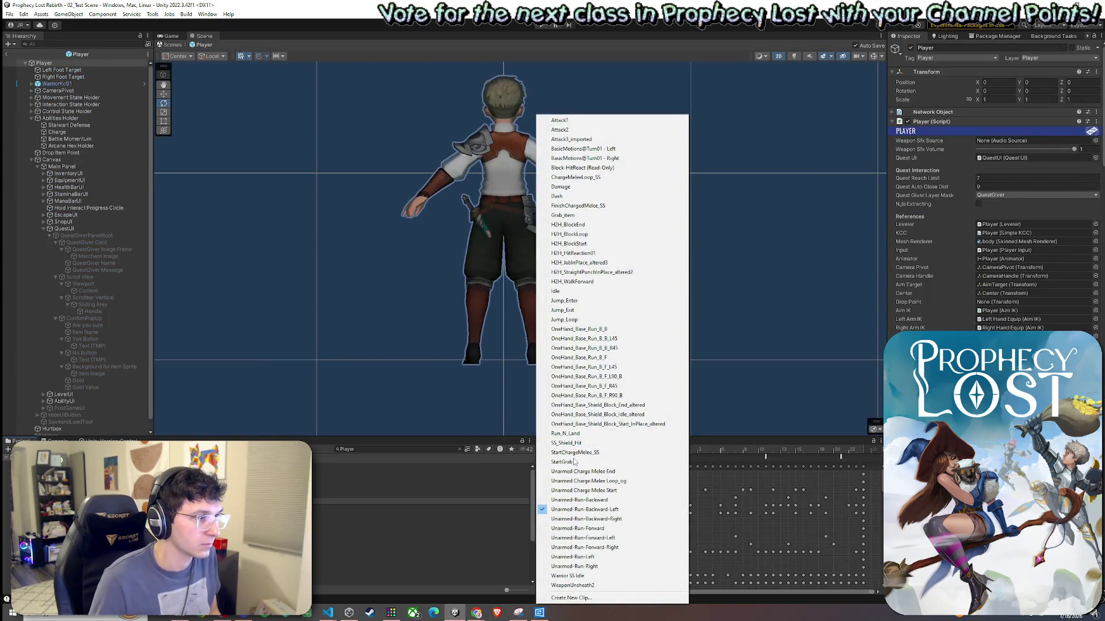
{"action": "left_click", "coordinate": [599, 396]}
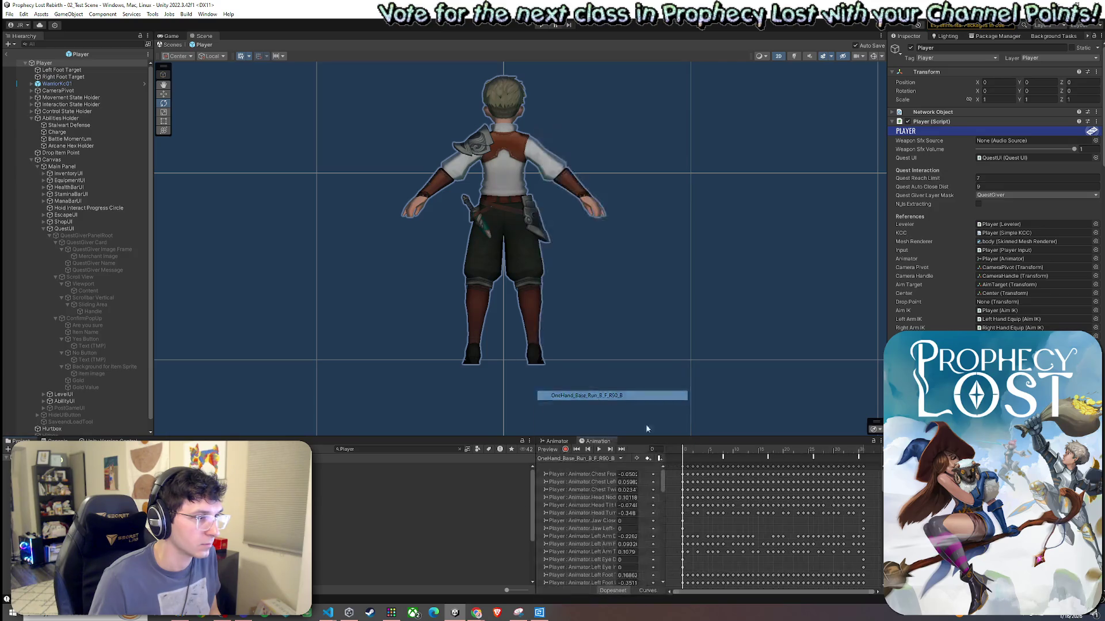
{"action": "left_click_drag", "start_coordinate": [701, 455], "coordinate": [863, 458]}
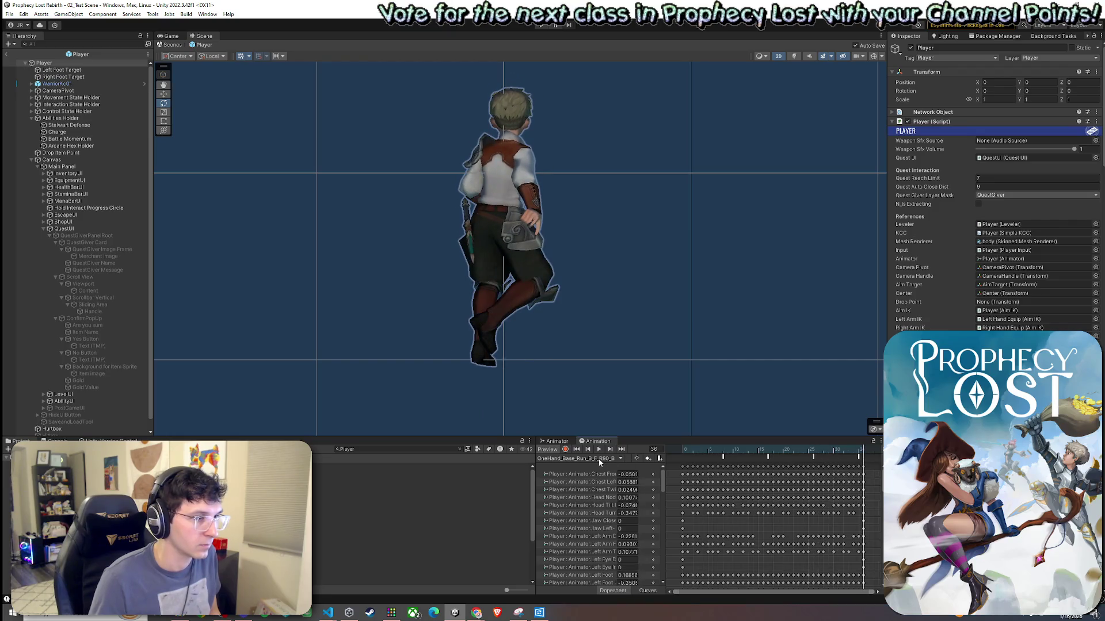
{"action": "left_click", "coordinate": [599, 458]}
{"action": "left_click", "coordinate": [598, 386]}
{"action": "left_click", "coordinate": [711, 456]}
{"action": "left_click_drag", "start_coordinate": [711, 456], "coordinate": [847, 461]}
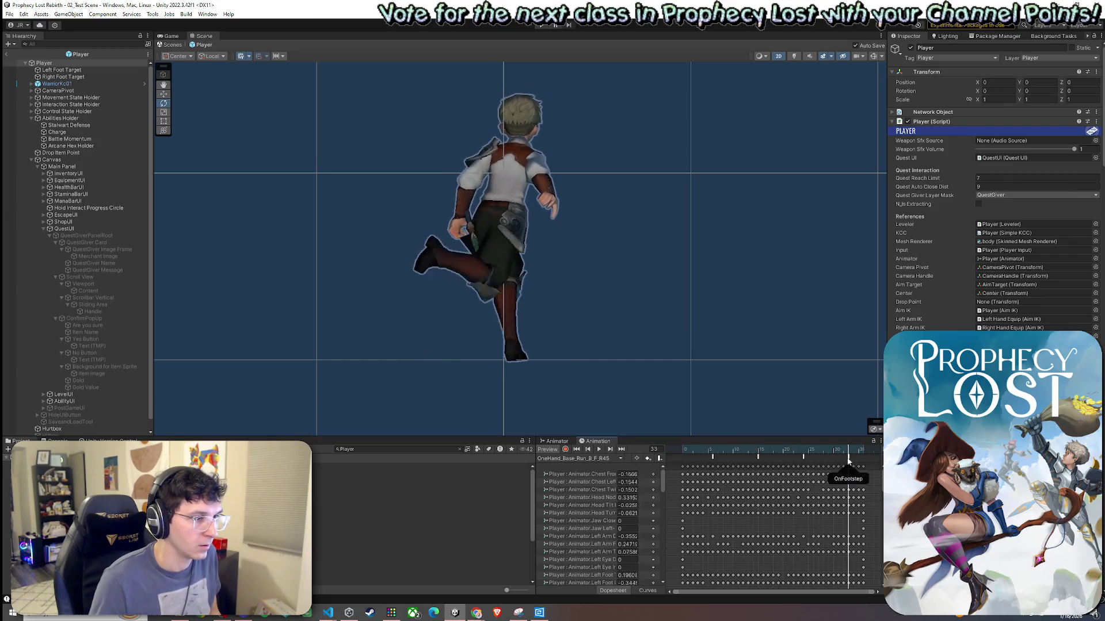
In OneHand_Base_Run_B_F_L90_B, change the OnLand event to call OnFootstep and exit the prefab.
{"action": "left_click", "coordinate": [598, 459]}
{"action": "left_click", "coordinate": [598, 377]}
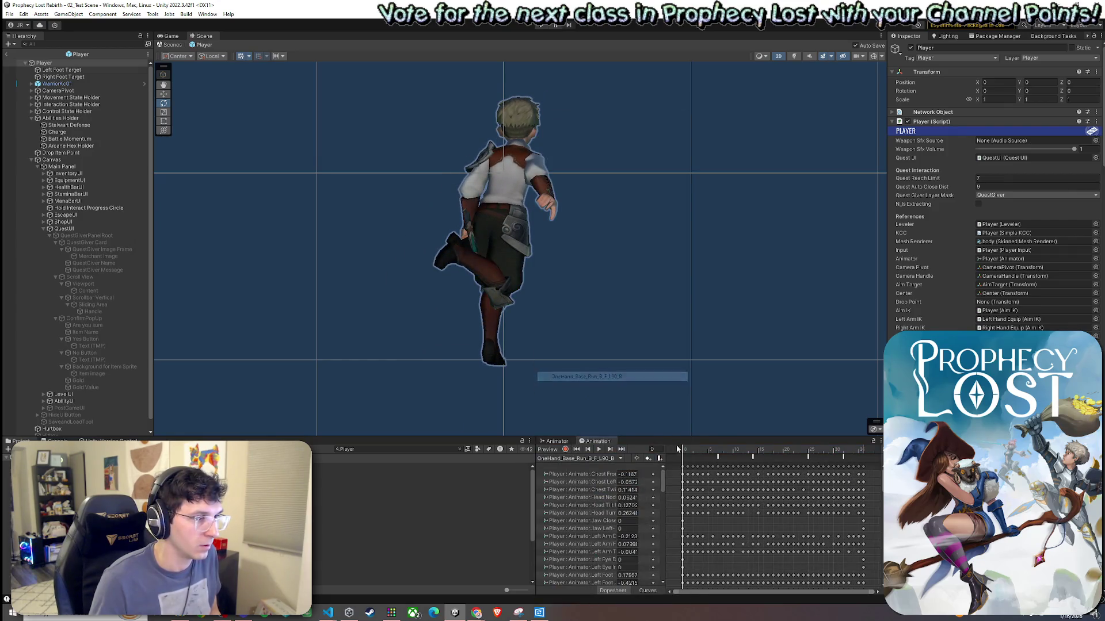
{"action": "left_click_drag", "start_coordinate": [685, 448], "coordinate": [809, 459]}
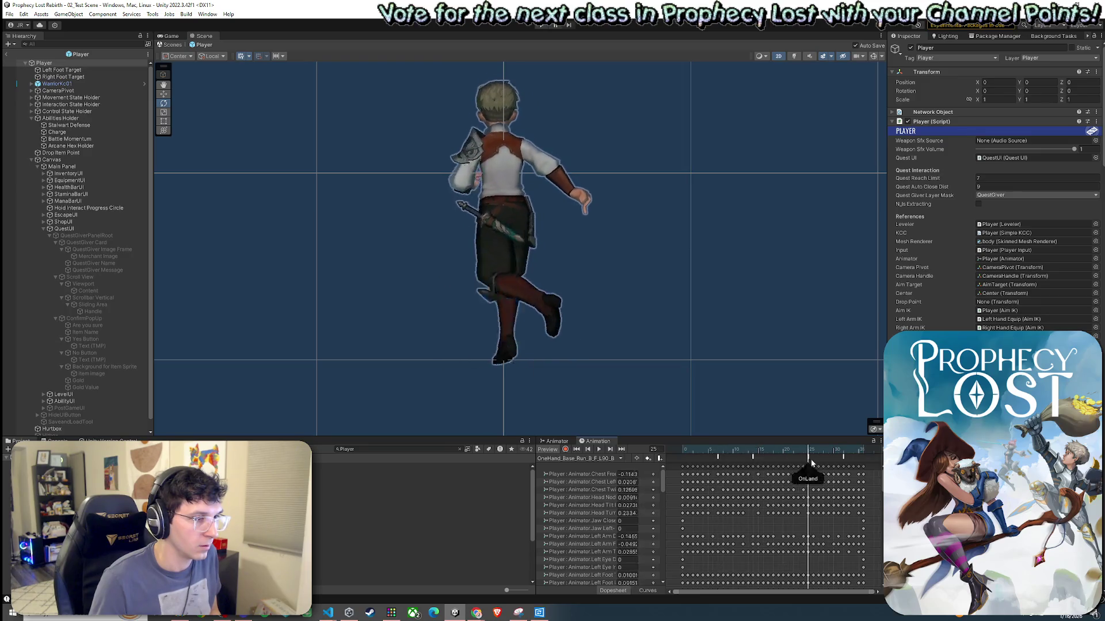
{"action": "left_click", "coordinate": [809, 458]}
{"action": "left_click", "coordinate": [1006, 70]}
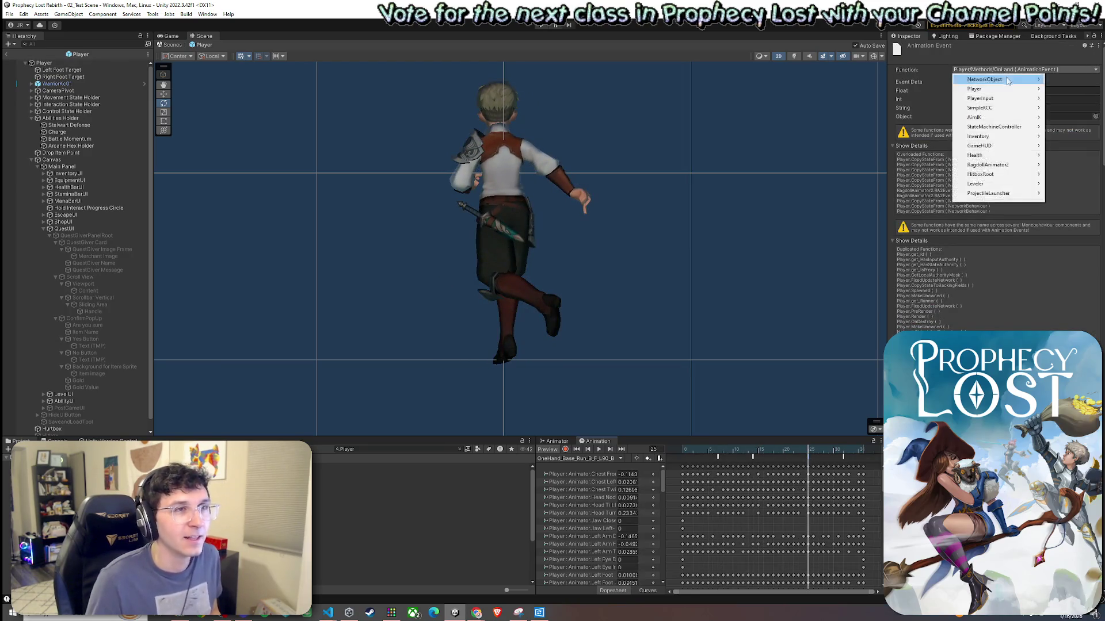
{"action": "mouse_move", "coordinate": [974, 89]}
{"action": "mouse_move", "coordinate": [1067, 99]}
{"action": "mouse_move", "coordinate": [802, 619]}
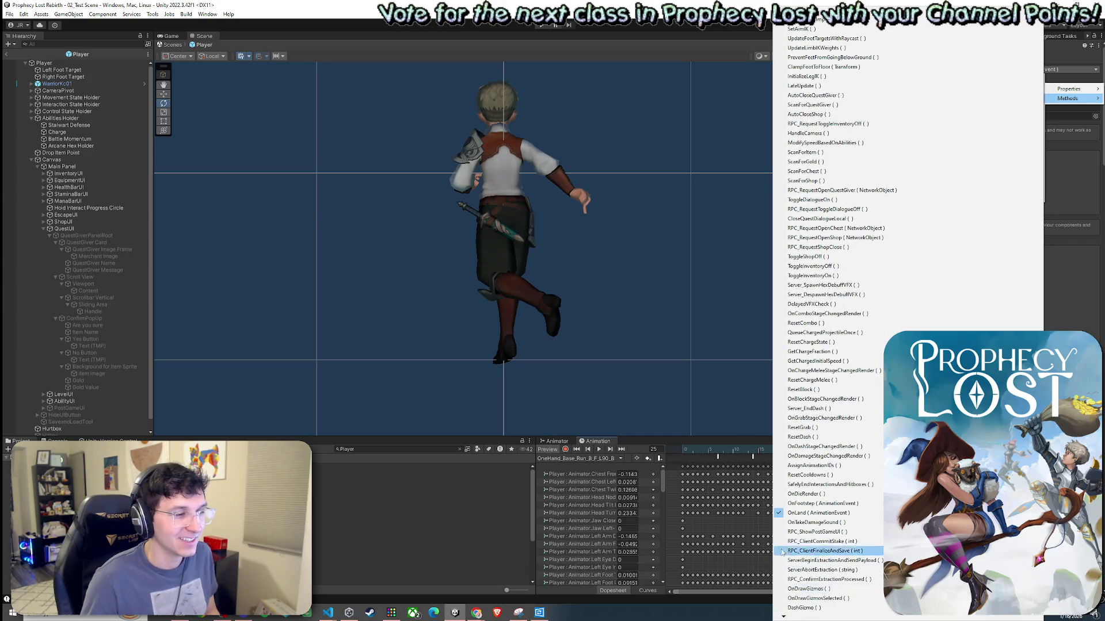
{"action": "left_click", "coordinate": [811, 503]}
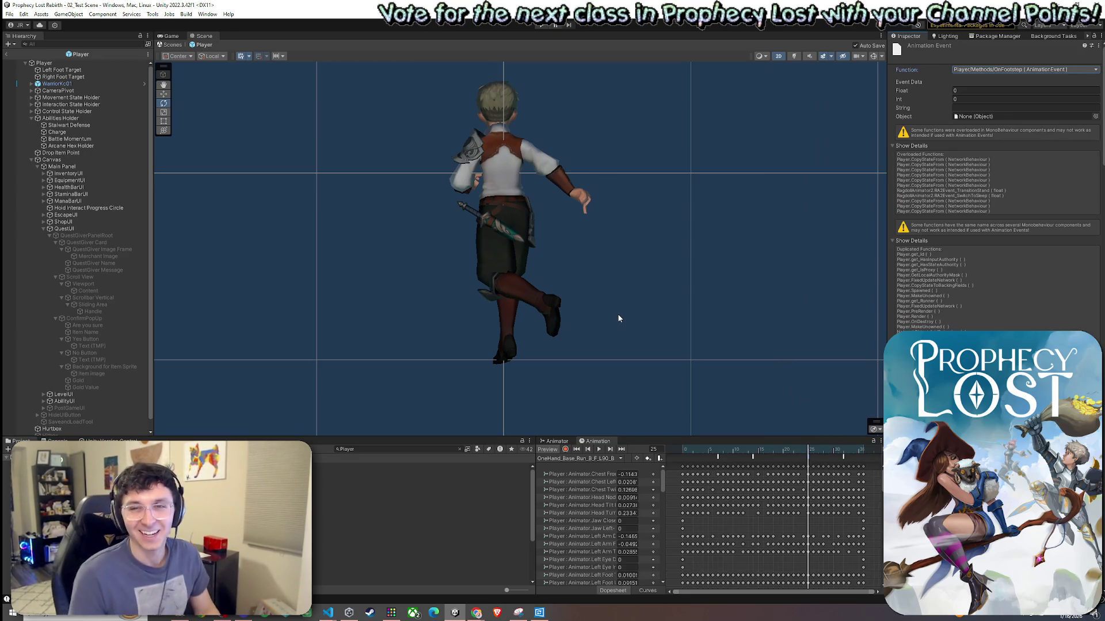
{"action": "left_click", "coordinate": [7, 53]}
{"action": "left_click", "coordinate": [9, 14]}
Show the Game view, enter Play mode, start a session and run forward.
{"action": "left_click", "coordinate": [170, 36]}
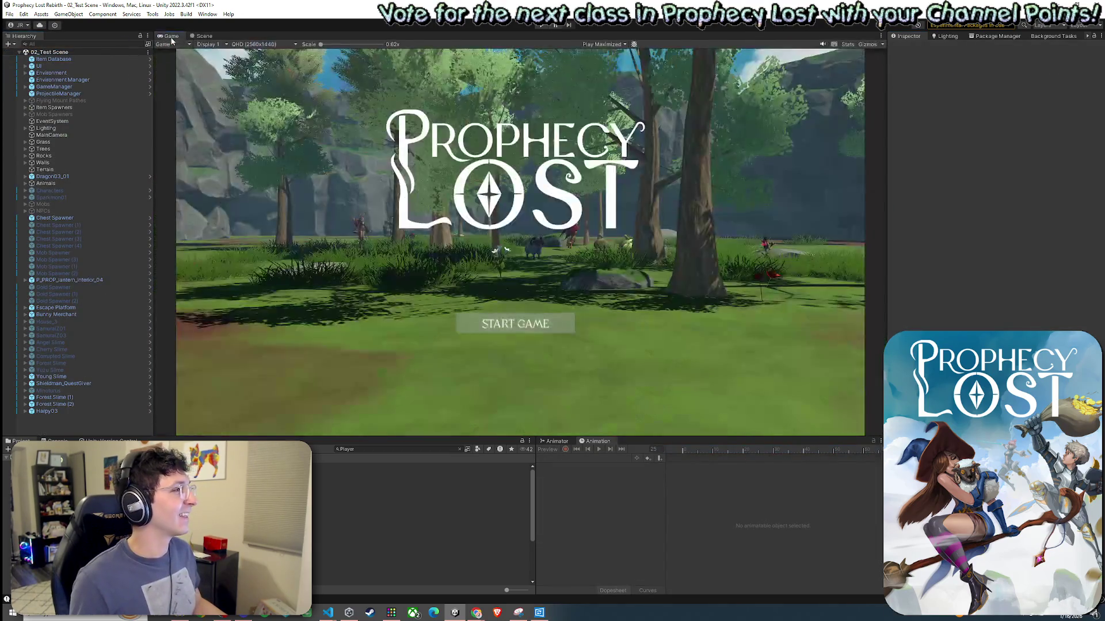
{"action": "left_click", "coordinate": [542, 25]}
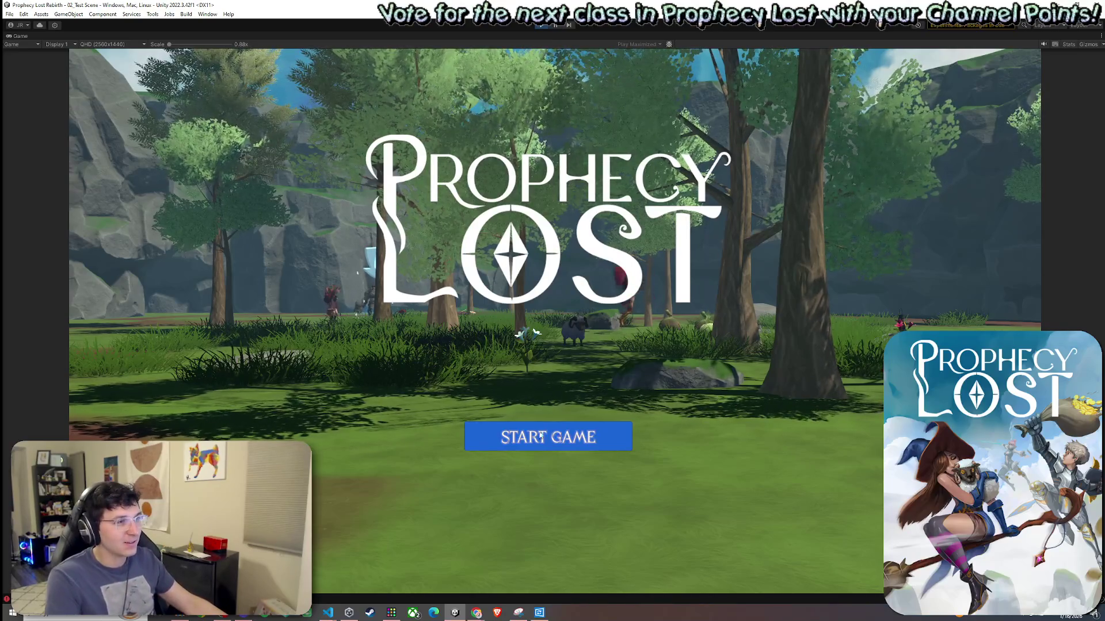
{"action": "left_click", "coordinate": [547, 436]}
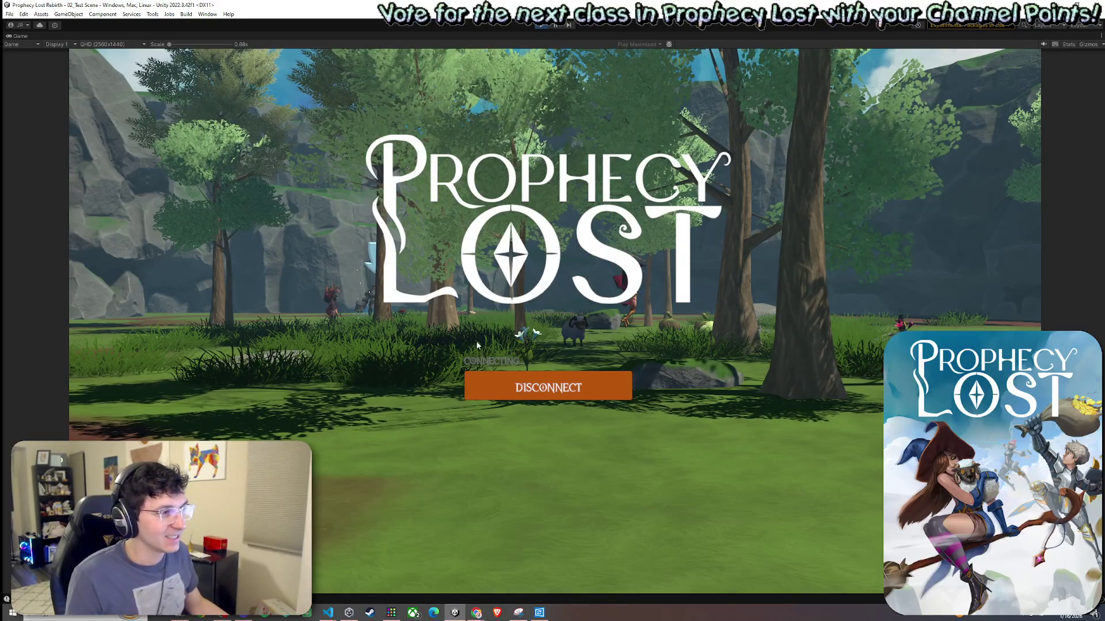
{"action": "key", "text": "w"}
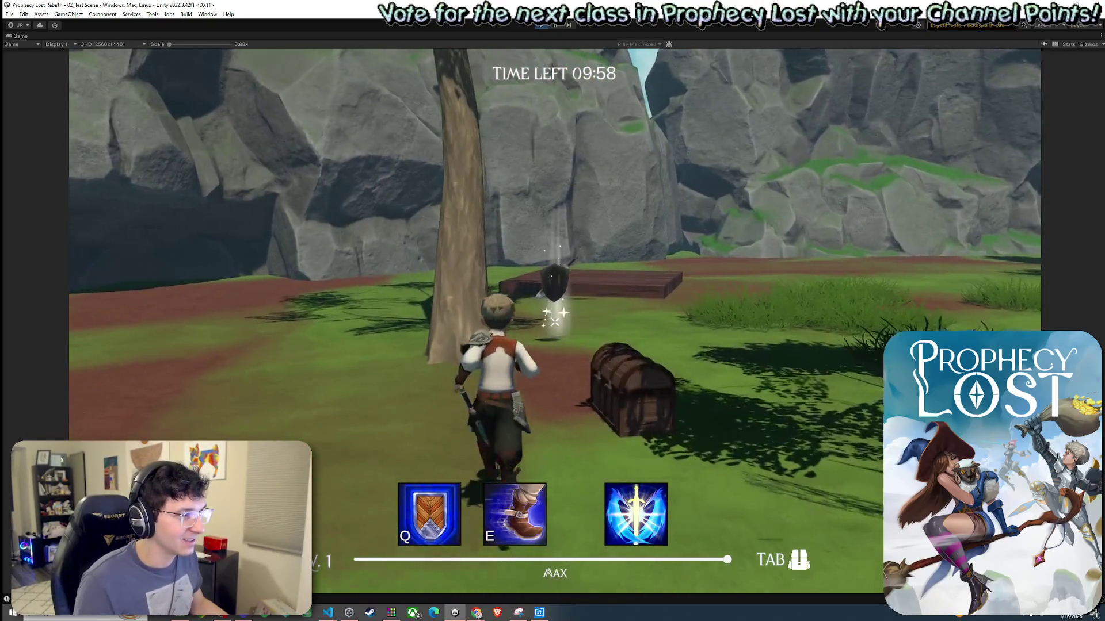
{"action": "key", "text": "Tab"}
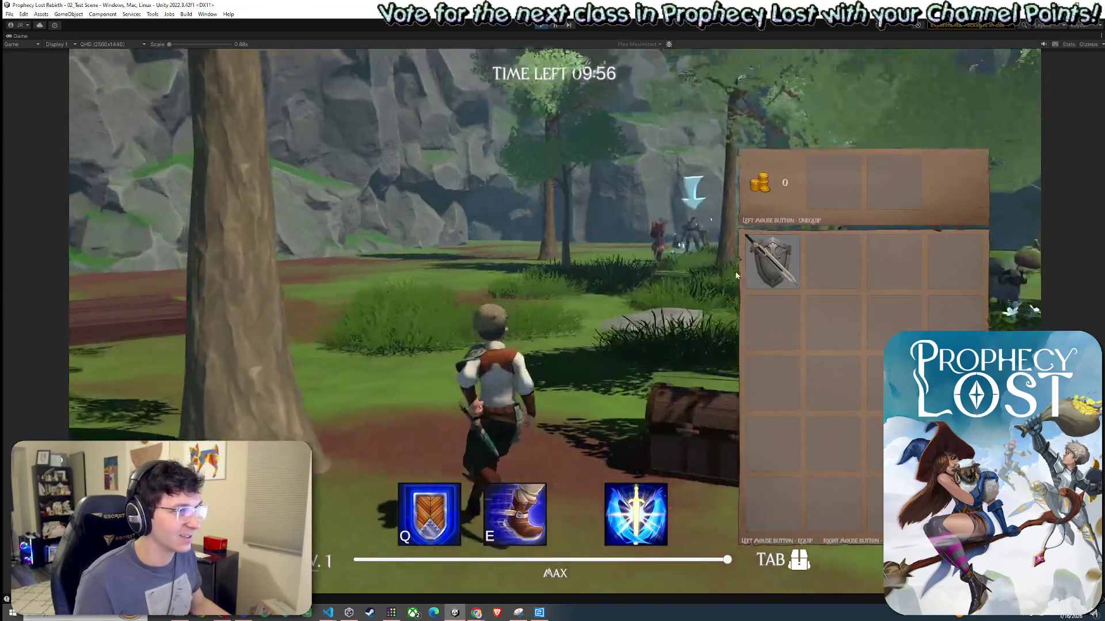
{"action": "key", "text": "Tab"}
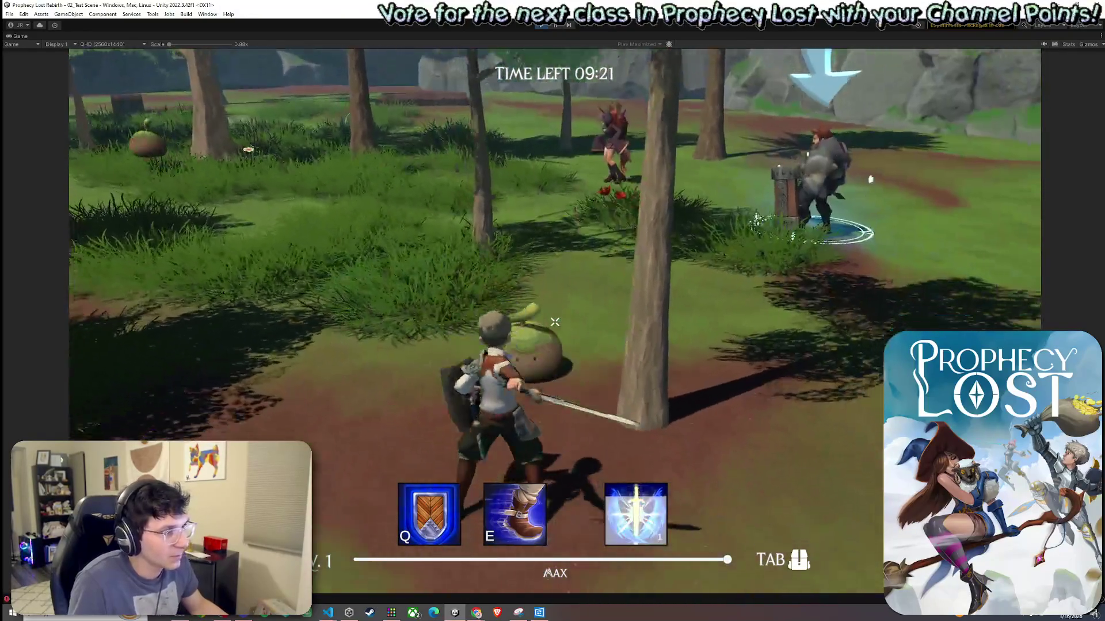
Fight the enemy and the harpy with the sword until dying, then return to the menu.
{"action": "left_click", "coordinate": [555, 323]}
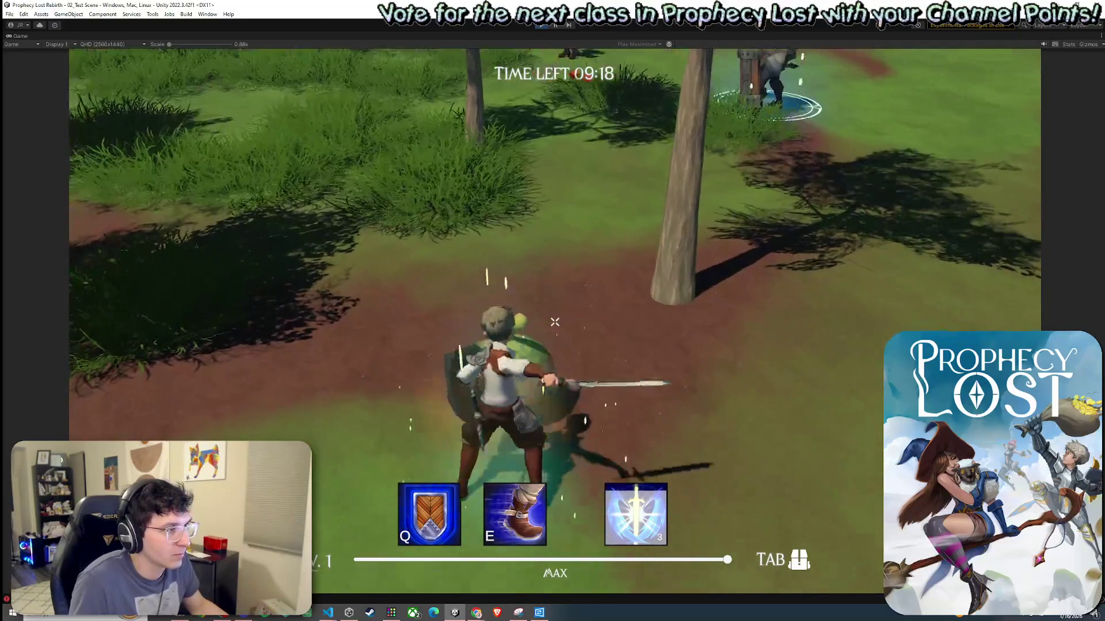
{"action": "left_click", "coordinate": [554, 322]}
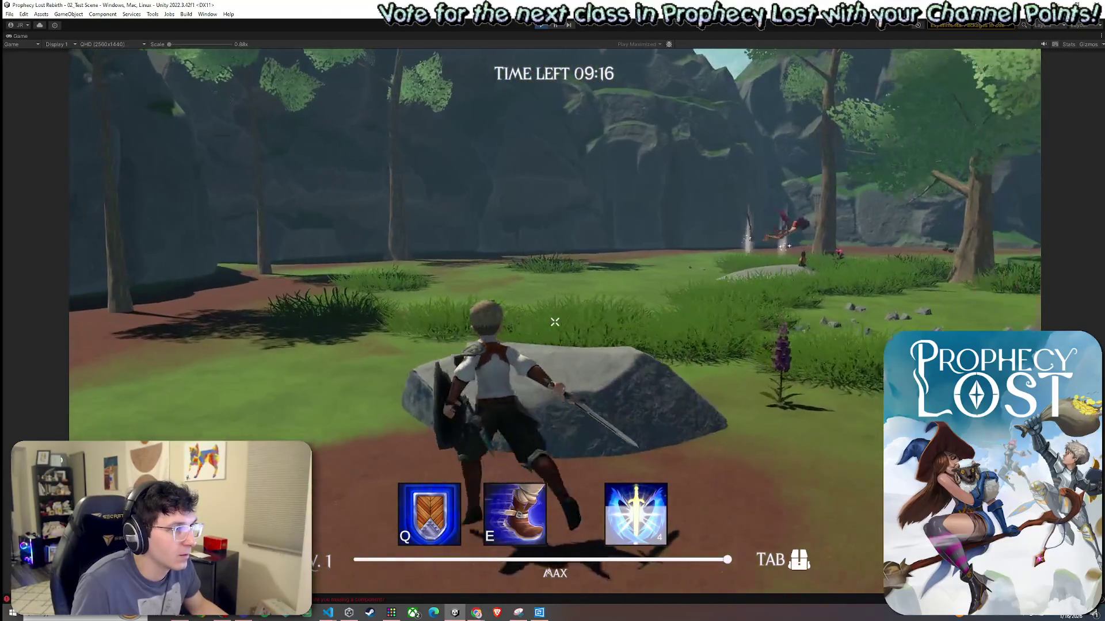
{"action": "key", "text": "w"}
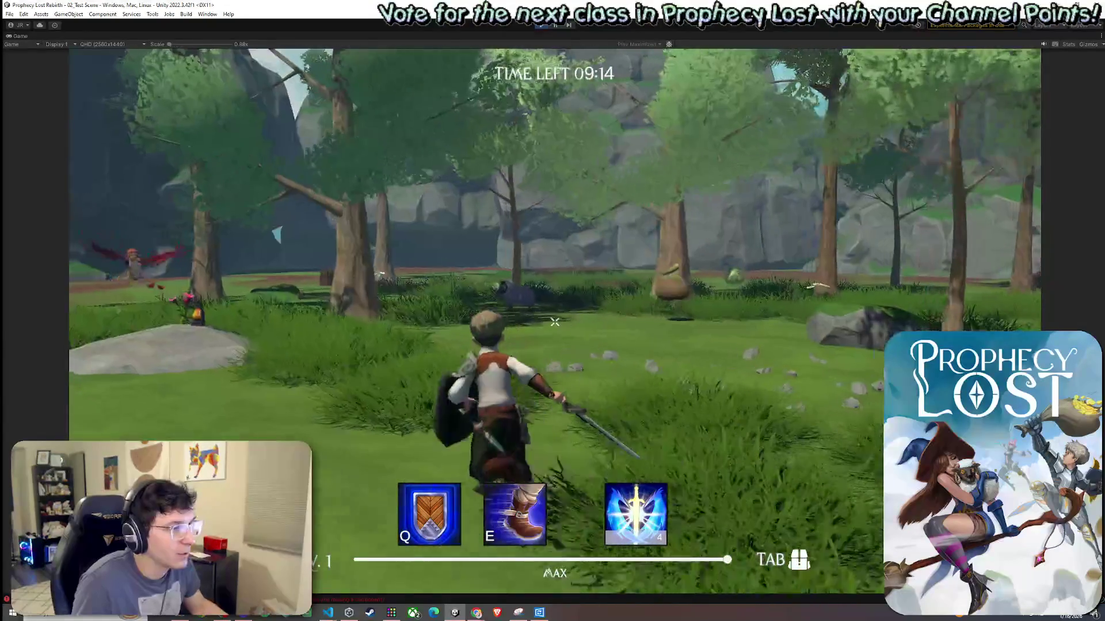
{"action": "key", "text": "w"}
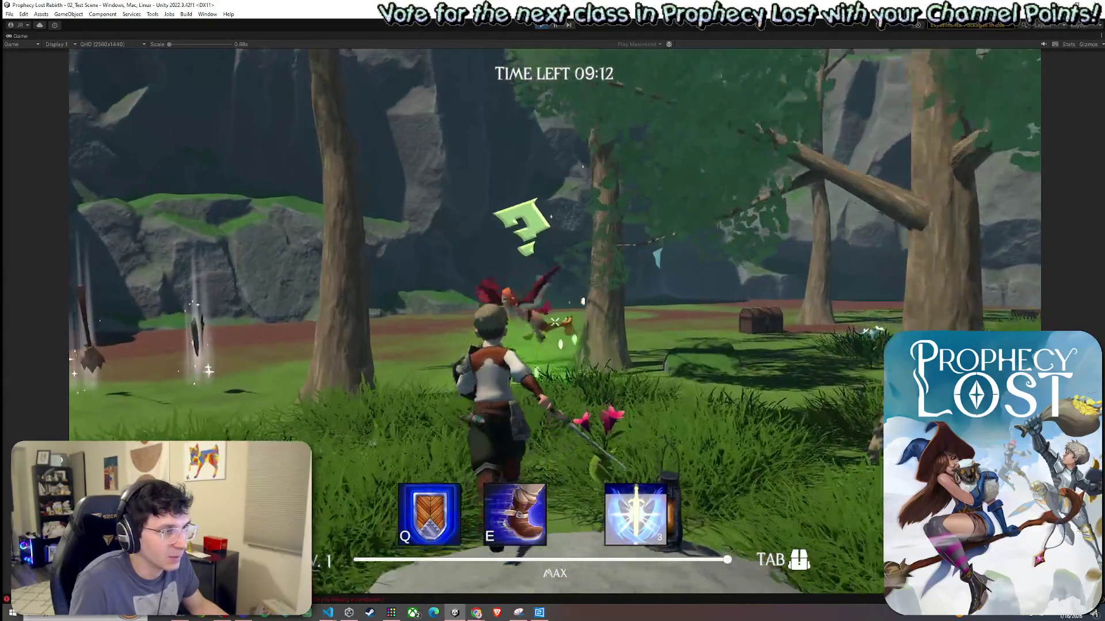
{"action": "key", "text": "w"}
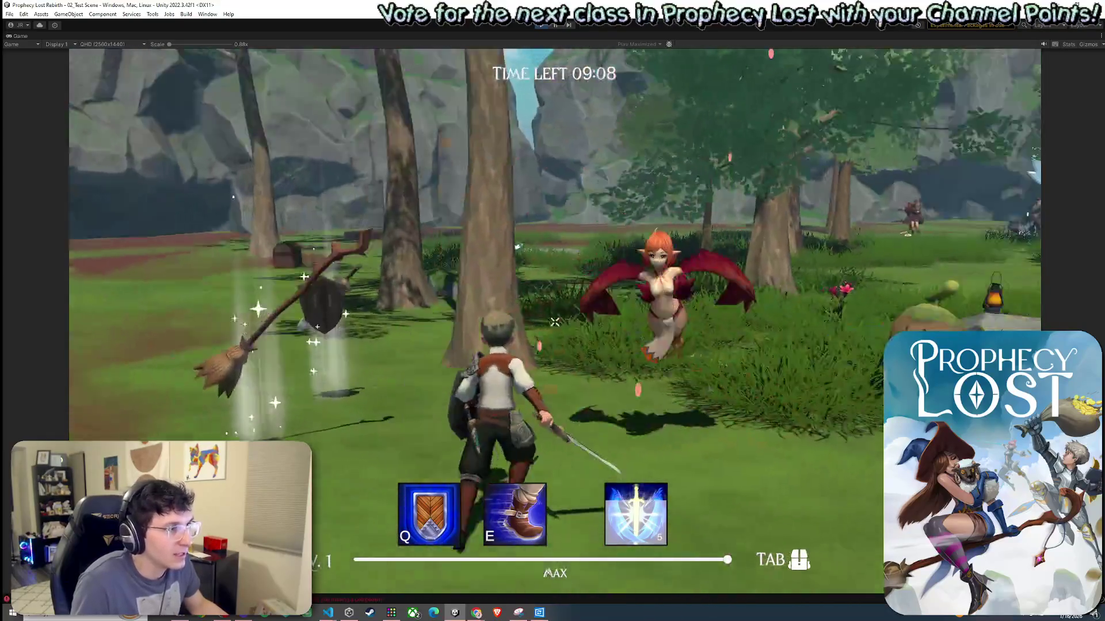
{"action": "key", "text": "w"}
{"action": "left_click", "coordinate": [554, 322]}
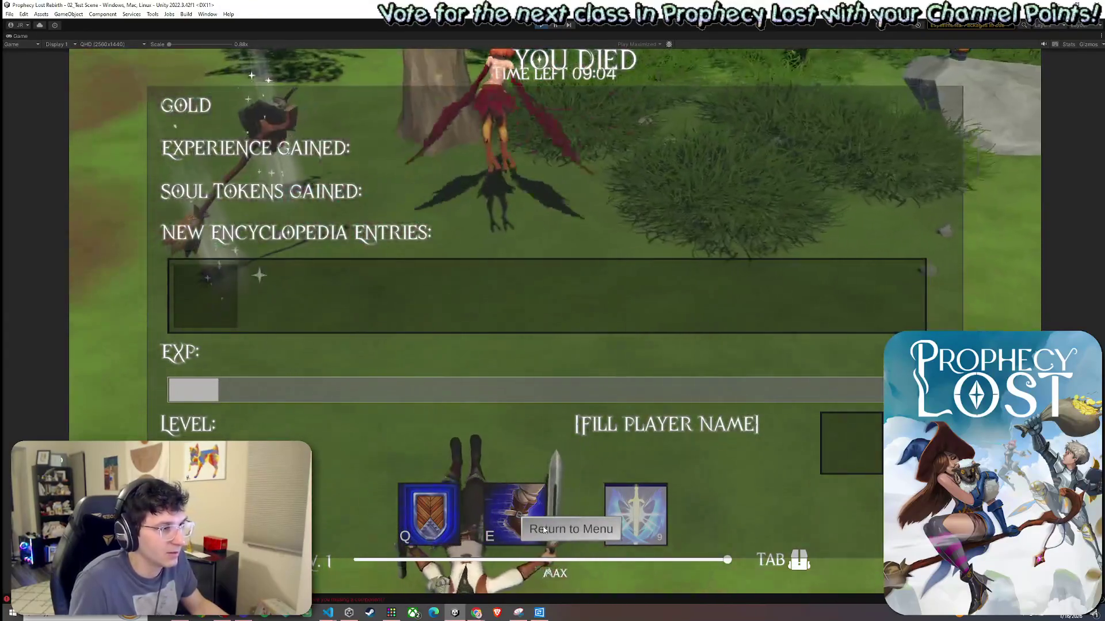
{"action": "left_click", "coordinate": [543, 529]}
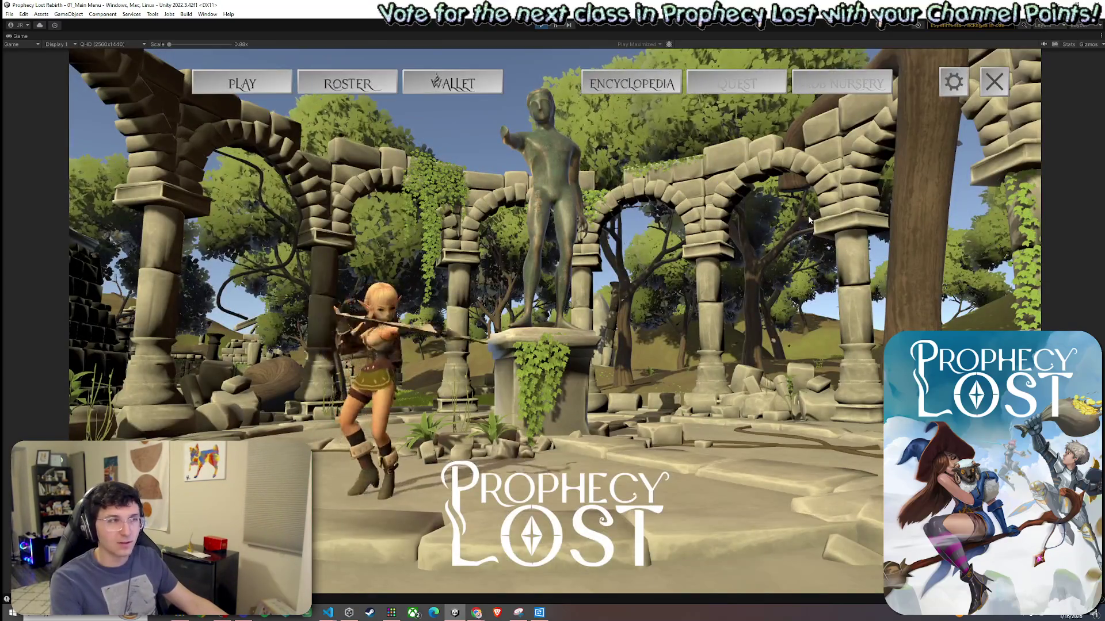
Stop play mode, restore the editor layout, switch to the Scene view and save 02_Test Scene.
{"action": "left_click", "coordinate": [536, 23]}
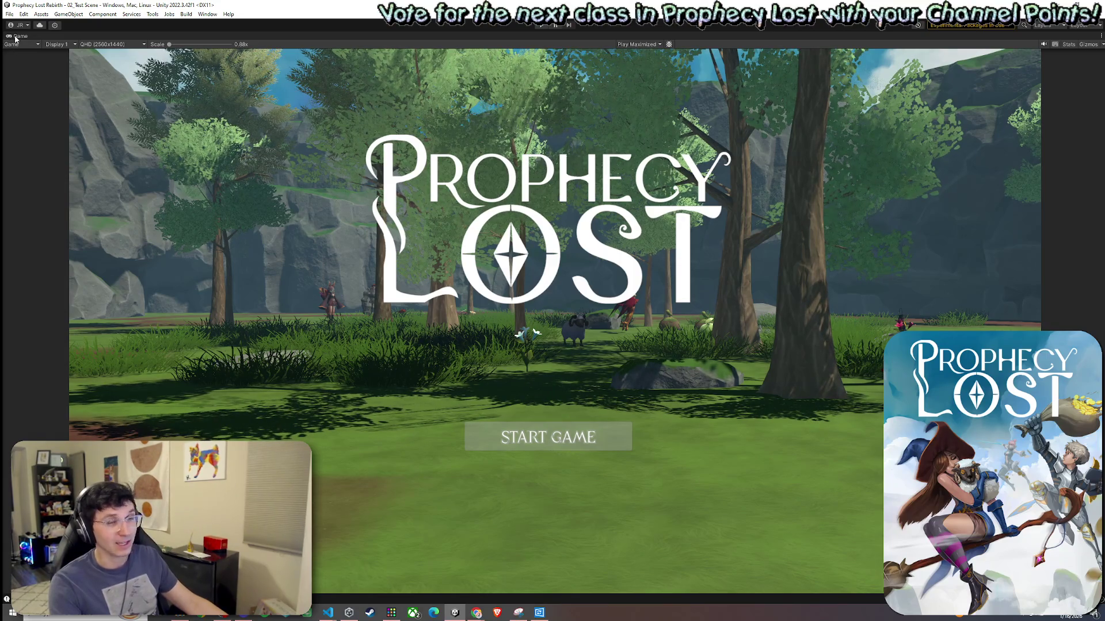
{"action": "key", "text": "ctrl+p"}
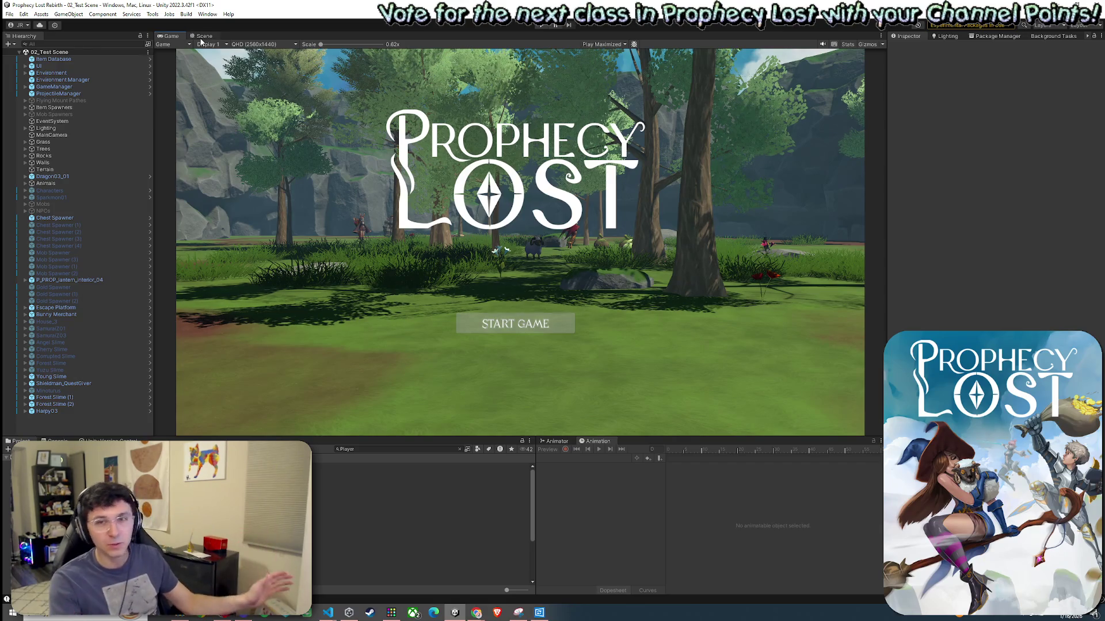
{"action": "left_click", "coordinate": [202, 36]}
{"action": "left_click", "coordinate": [10, 14]}
{"action": "left_click", "coordinate": [23, 56]}
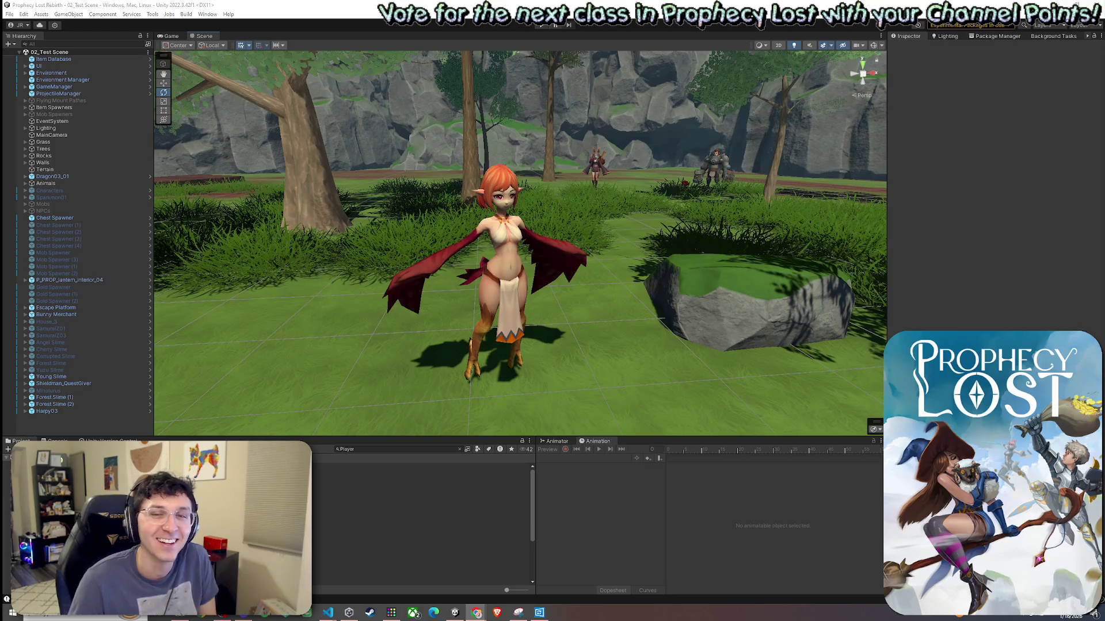
{"action": "left_click", "coordinate": [9, 14]}
{"action": "key", "text": "Escape"}
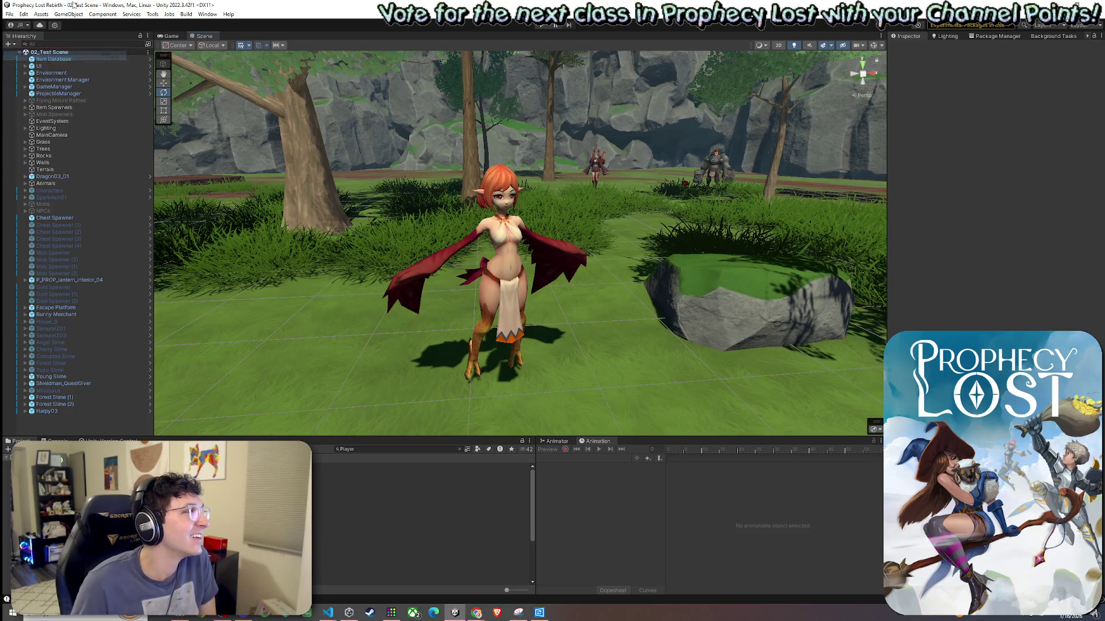